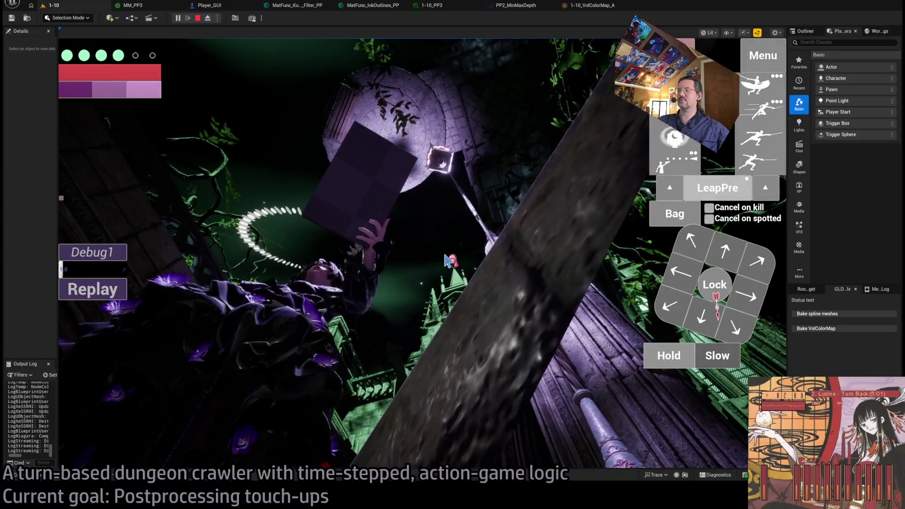
Look around in the running game, stop play mode with Esc, and select floor piece SM_Base_238
left_click(430, 249)
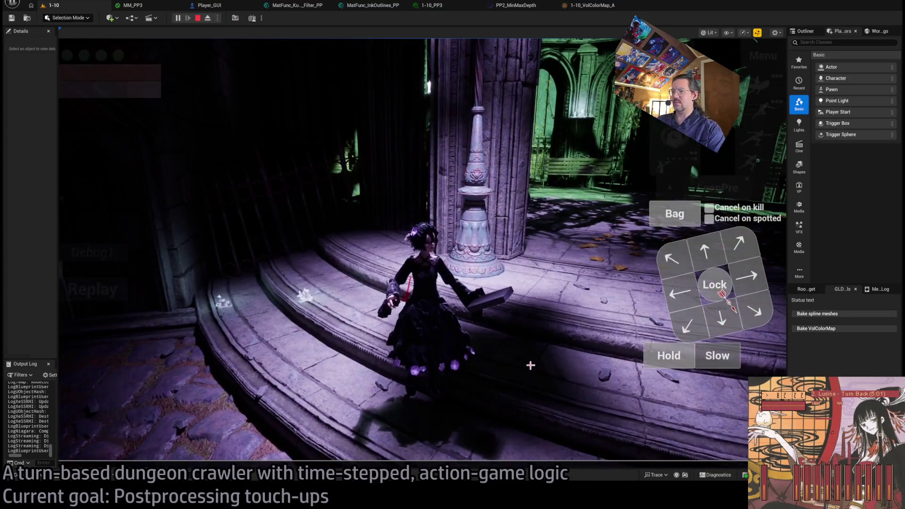
key("Escape")
left_click(587, 324)
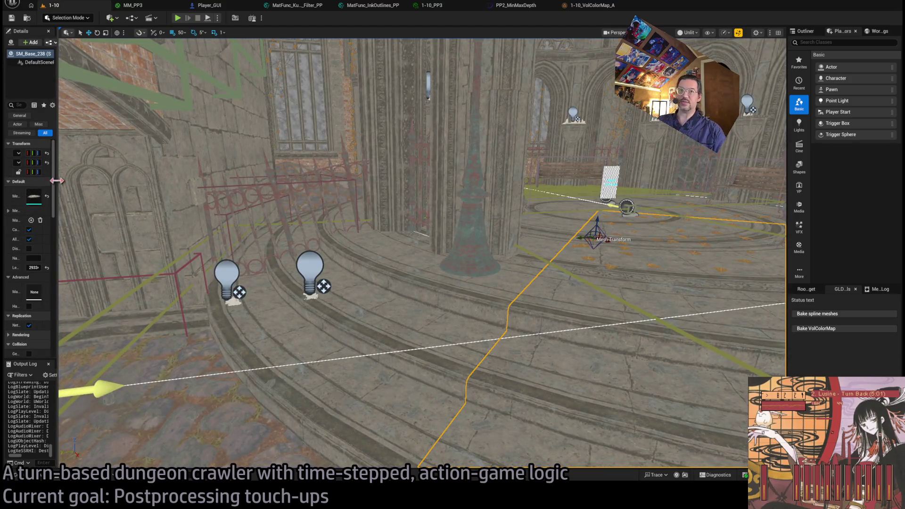
Widen the Details panel and open the SM_Base_10 stair mesh in the Static Mesh Editor, framed
left_click_drag(57, 182, 238, 182)
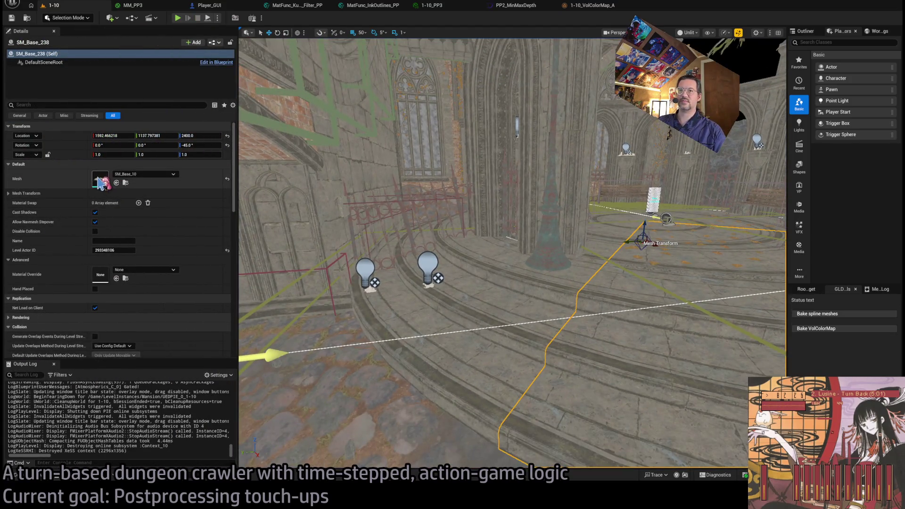
key("ctrl+e")
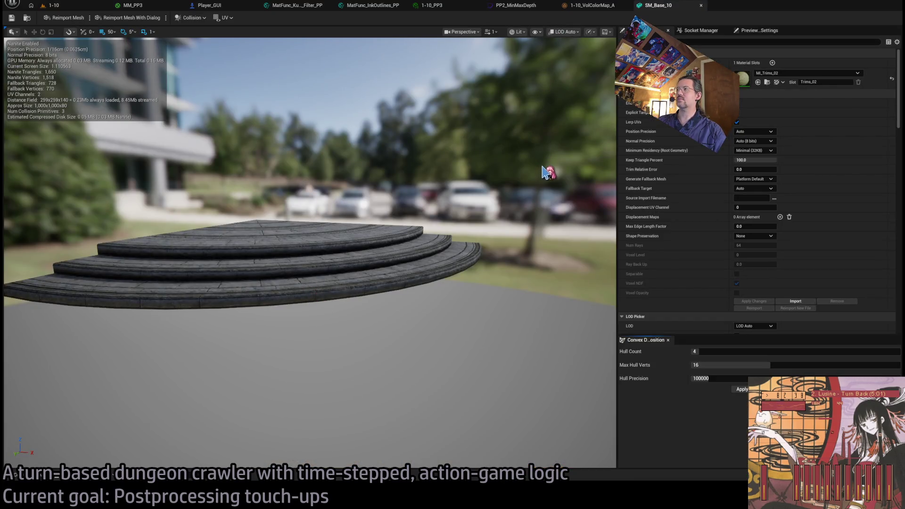
scroll(417, 245, "up", 10)
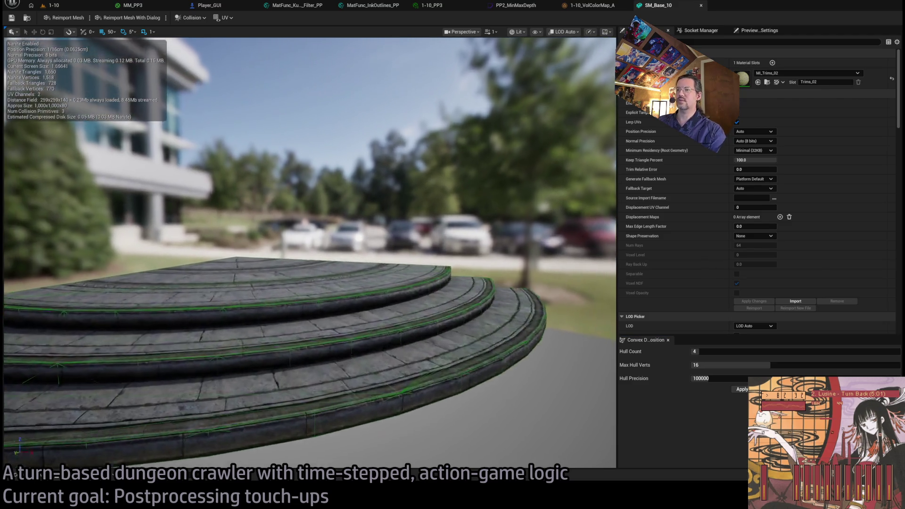
scroll(310, 253, "up", 2)
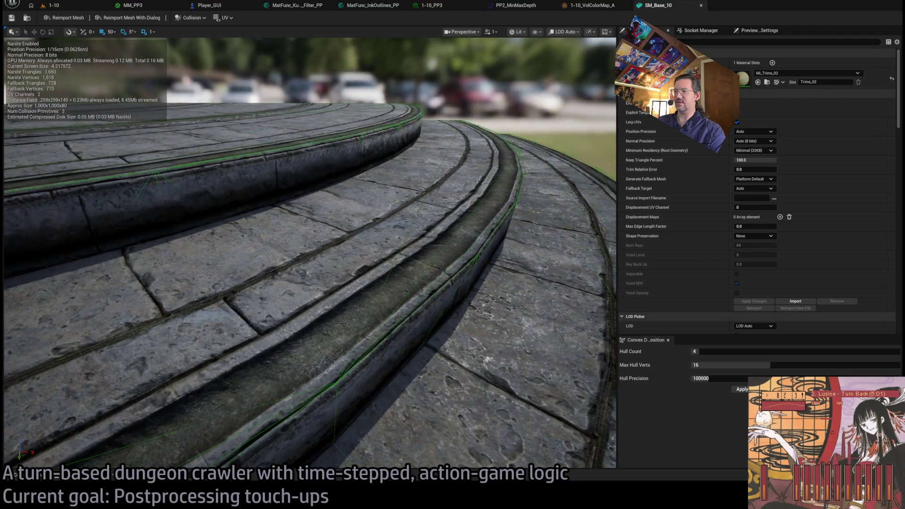
key("f")
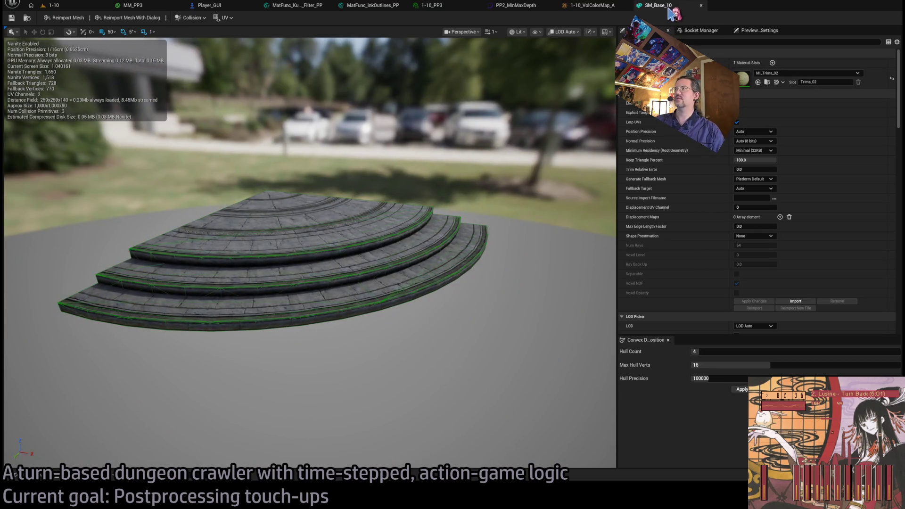
Close the SM_Base_10 mesh editor and the 1-10_VolColorMap_A tab, returning to the 1-10 level
middle_click(666, 9)
left_click(81, 7)
middle_click(603, 6)
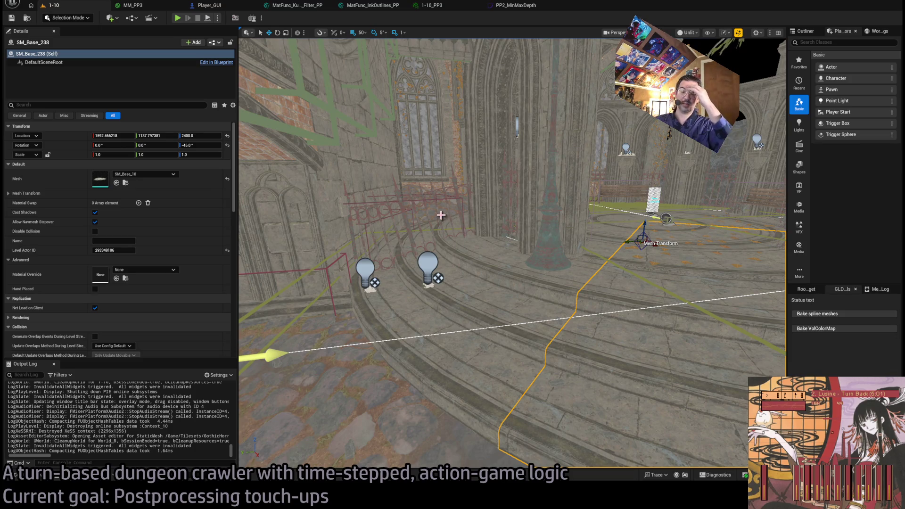
Focus the floor piece and fly the viewport up around the tower, then switch to Twitch
key("f")
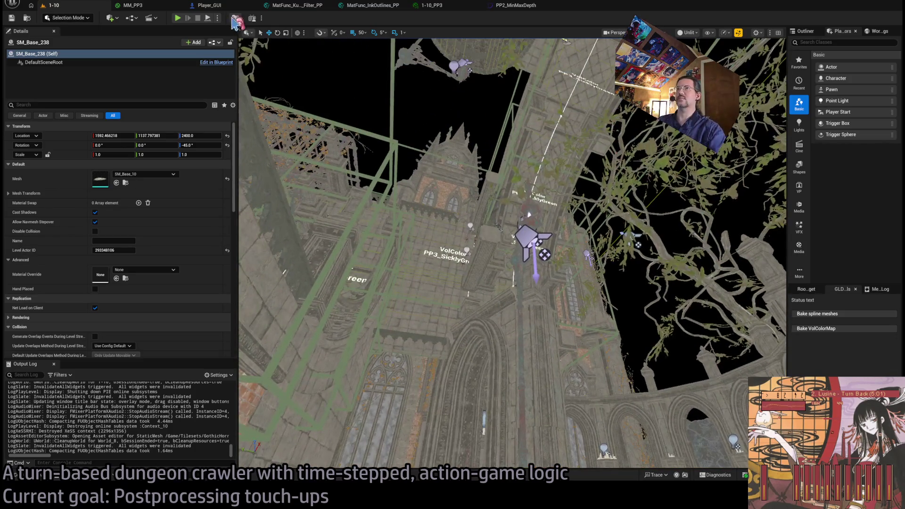
mouse_move(512, 292)
left_mouse_down()
mouse_move(512, 47)
mouse_move(514, 259)
left_mouse_up()
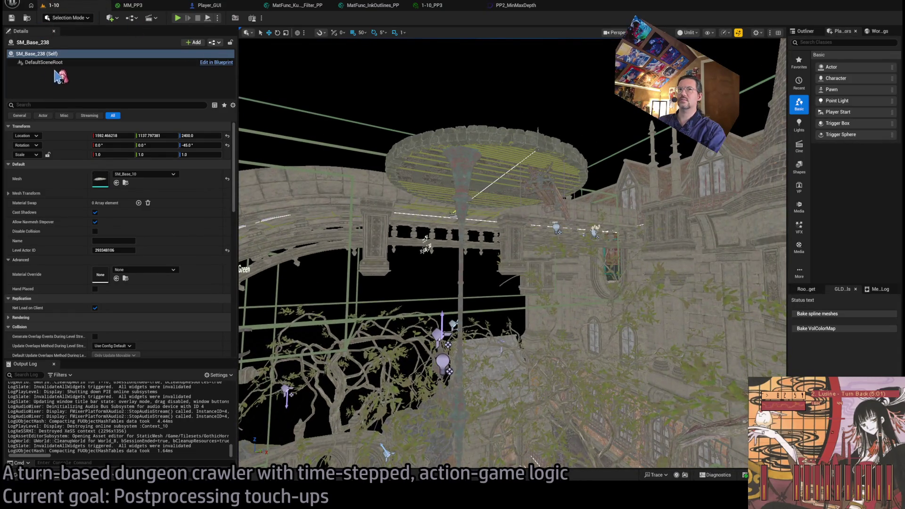
left_click_drag(429, 356, 428, 325)
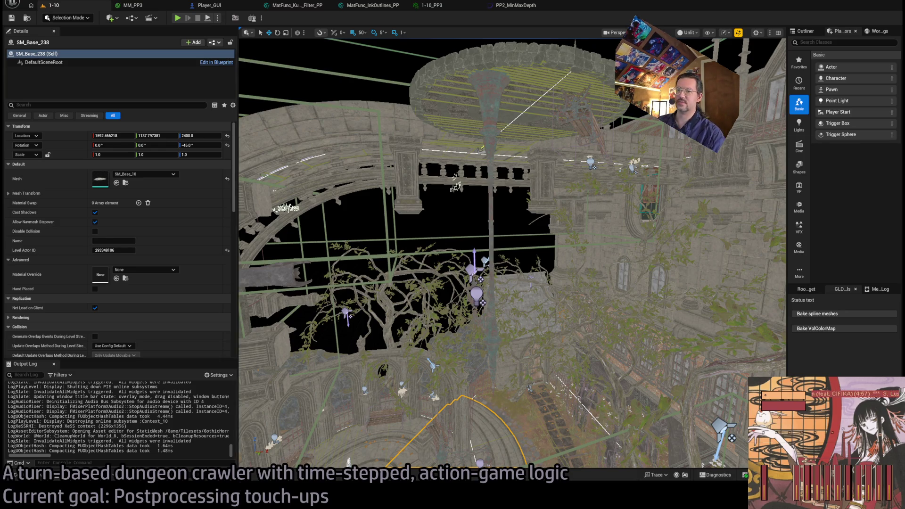
key("alt+Tab")
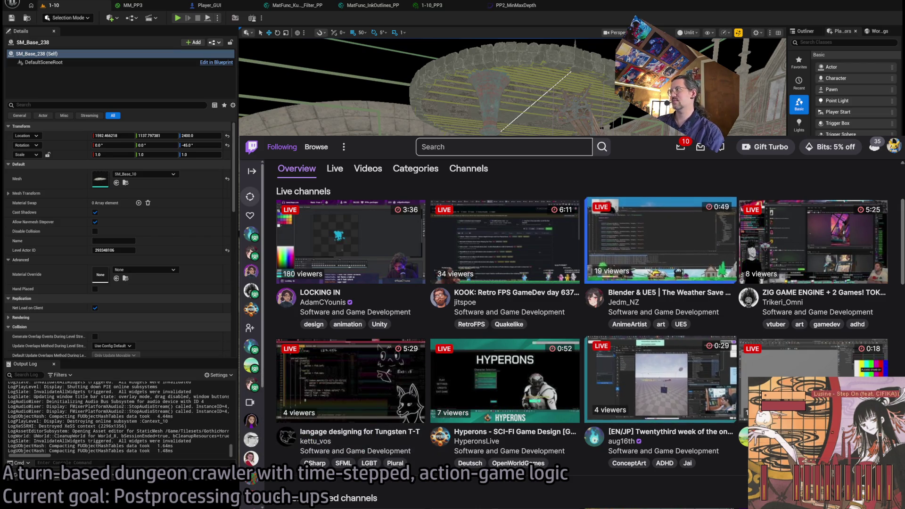
Open the one week game project live stream and raise its volume from muted to near maximum
left_click(660, 380)
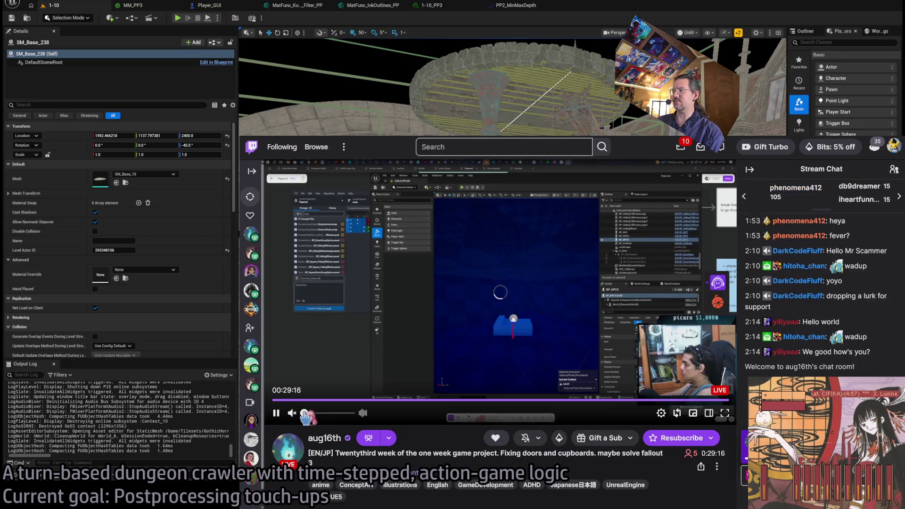
left_click_drag(306, 414, 351, 413)
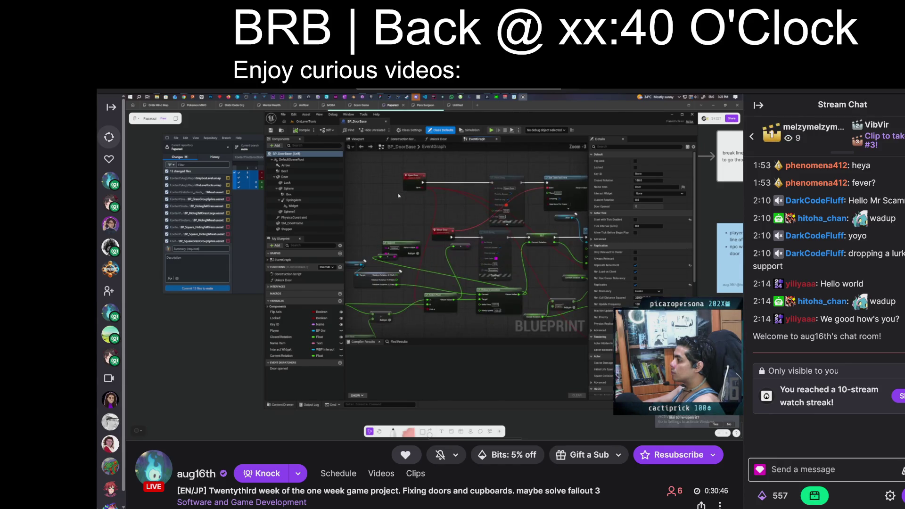
Focus the 'Send a message' box in the Stream Chat
left_click(815, 499)
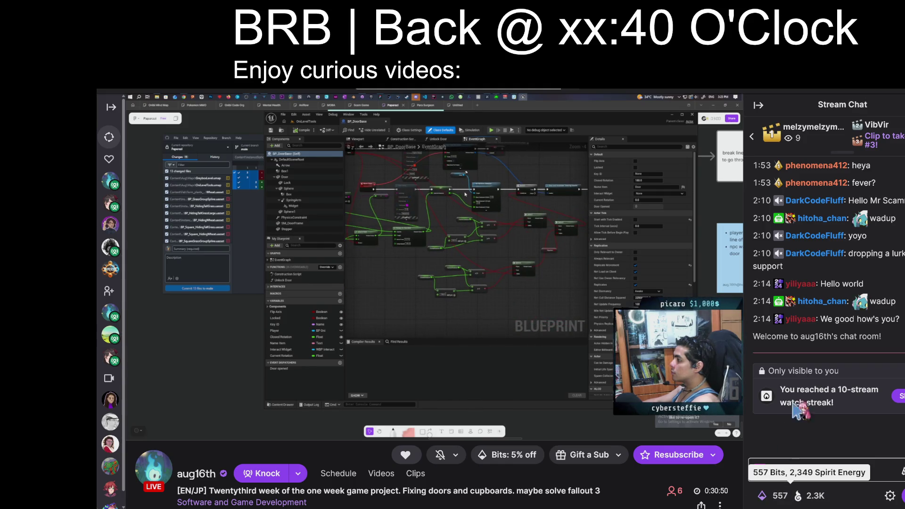
left_click(818, 469)
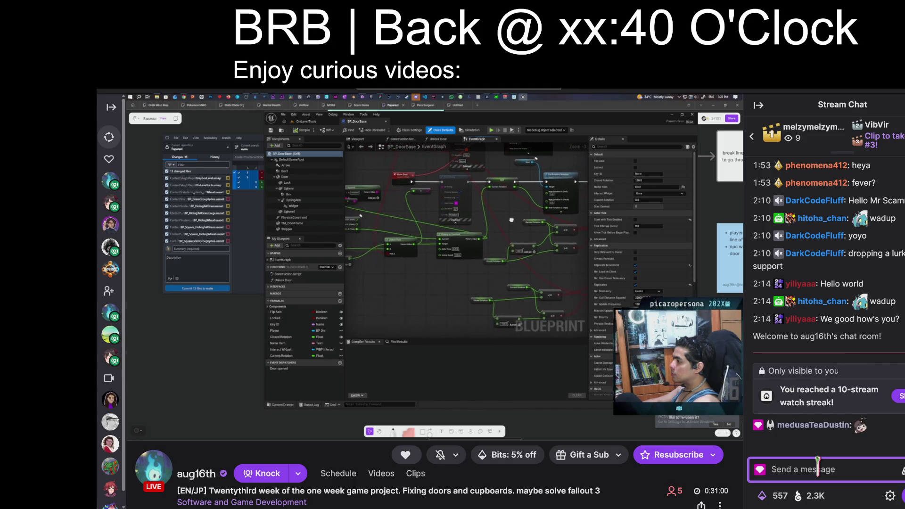
Post the message 'you get your PhD back' in the stream chat
type("didyou get your PhD back")
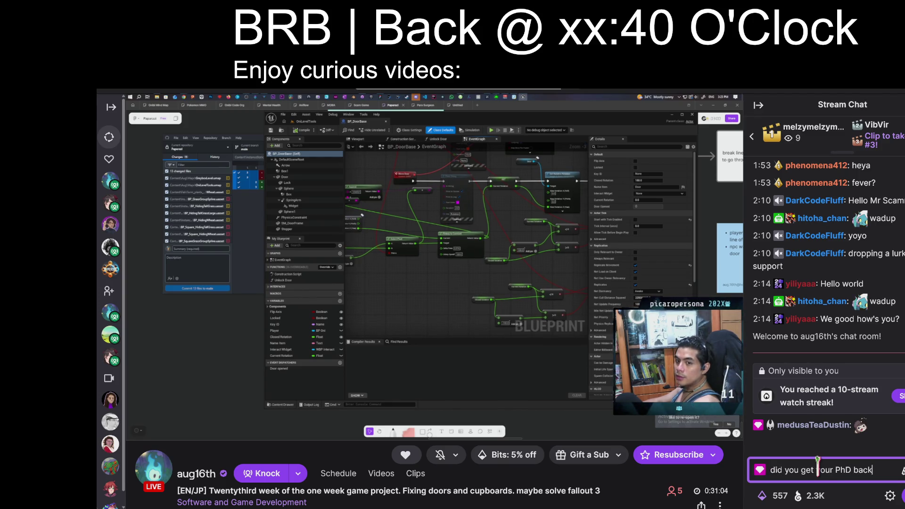
key("Return")
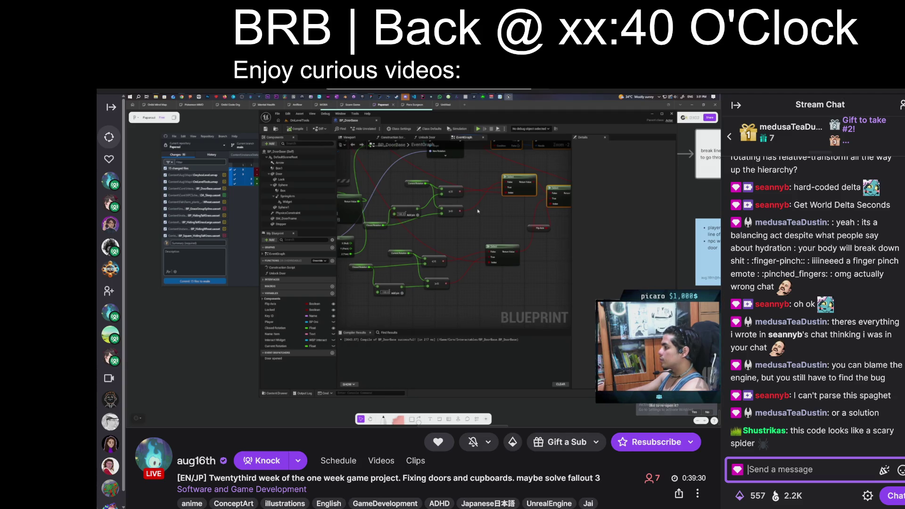
mouse_move(479, 212)
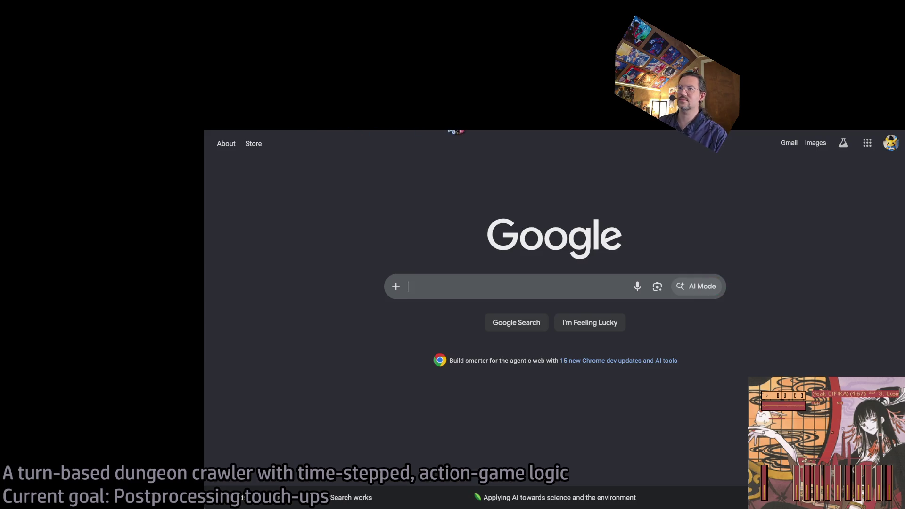
From the Following page, open a followed streamer's live Software and Game Development stream
left_click(280, 133)
scroll(532, 303, "down", 1)
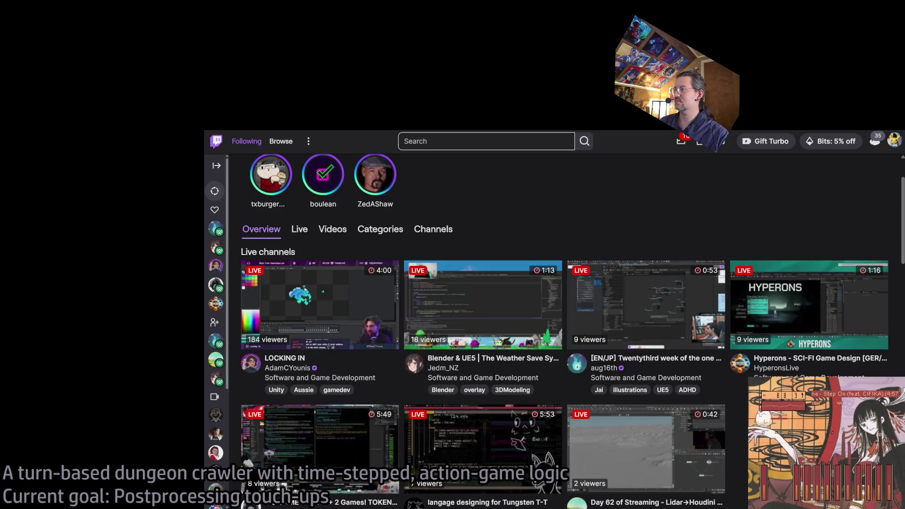
left_click(657, 296)
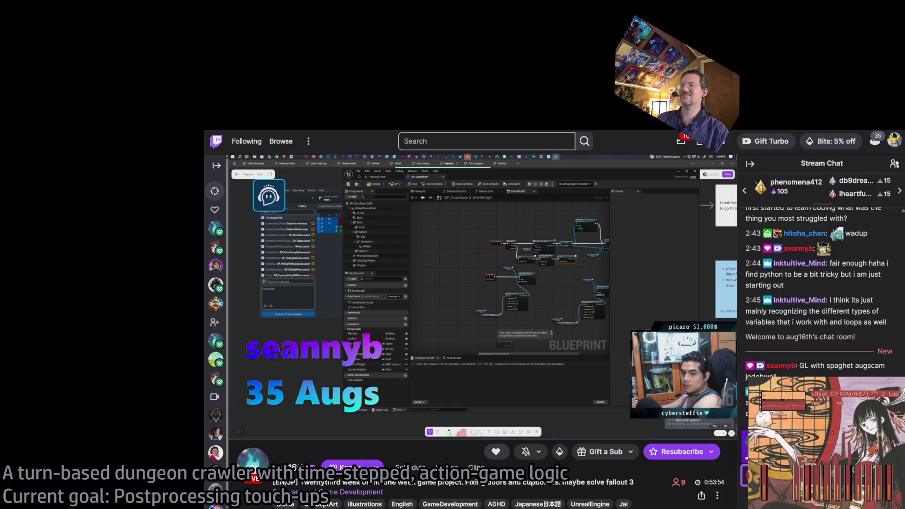
mouse_move(415, 284)
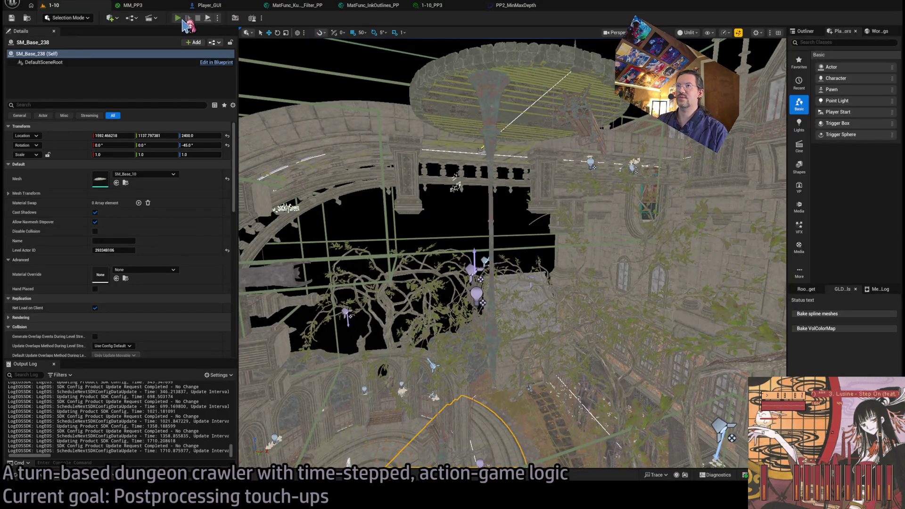
Play the dungeon level in editor with Alt+P, move the character, then switch to the browser
key("alt+p")
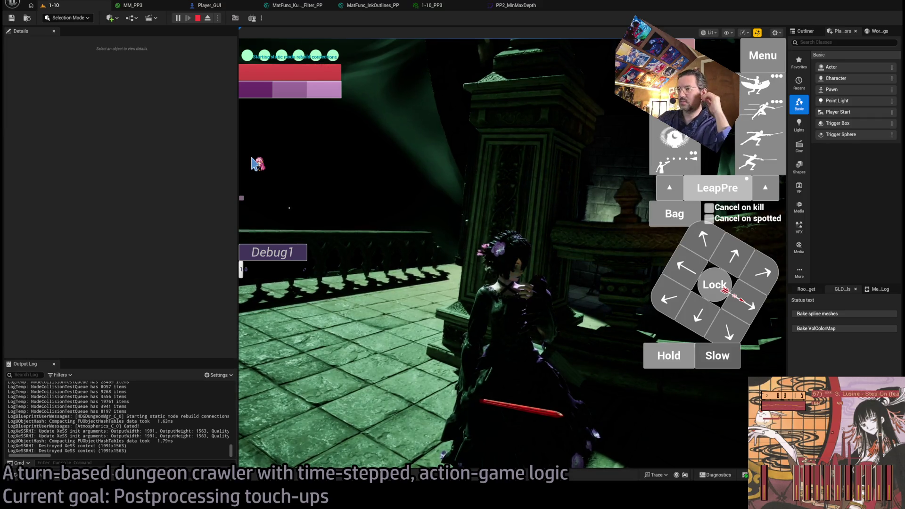
left_click(377, 344)
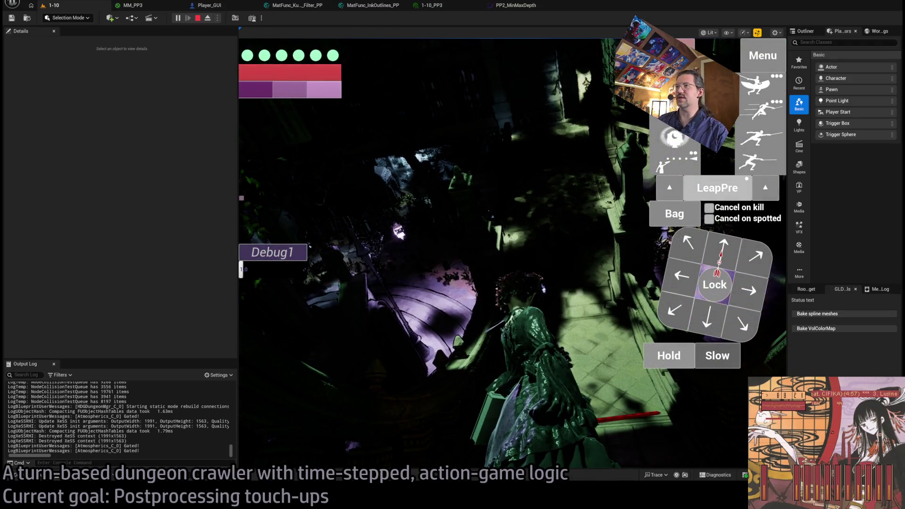
key("alt+Tab")
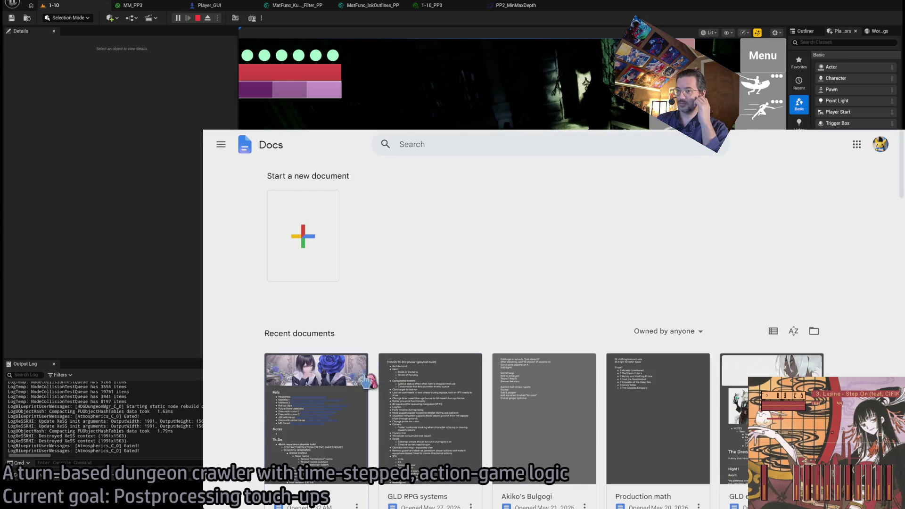
In GLD: To-Do at 125% zoom, replace the last note with 'Remake default color process'
left_click(334, 391)
scroll(486, 311, "down", 20)
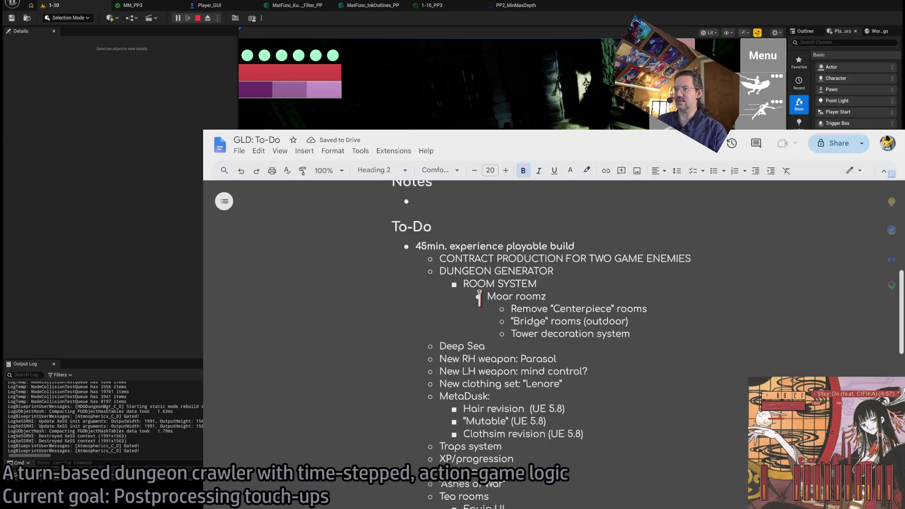
left_click(631, 318)
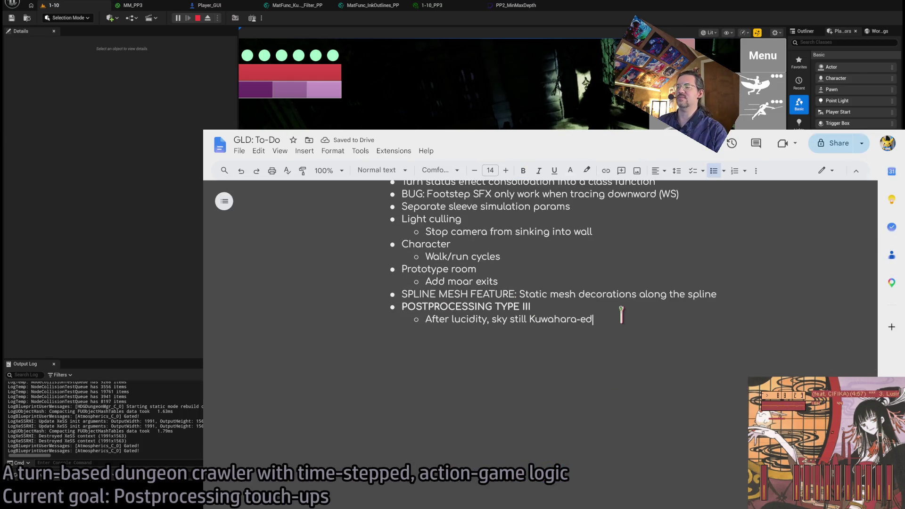
left_click_drag(426, 319, 594, 319)
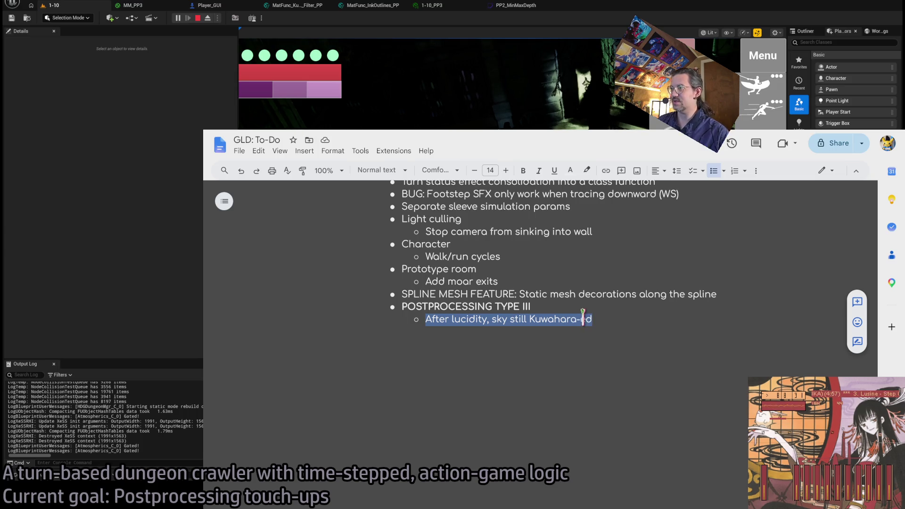
left_click(336, 171)
left_click(327, 276)
left_click_drag(404, 331, 590, 332)
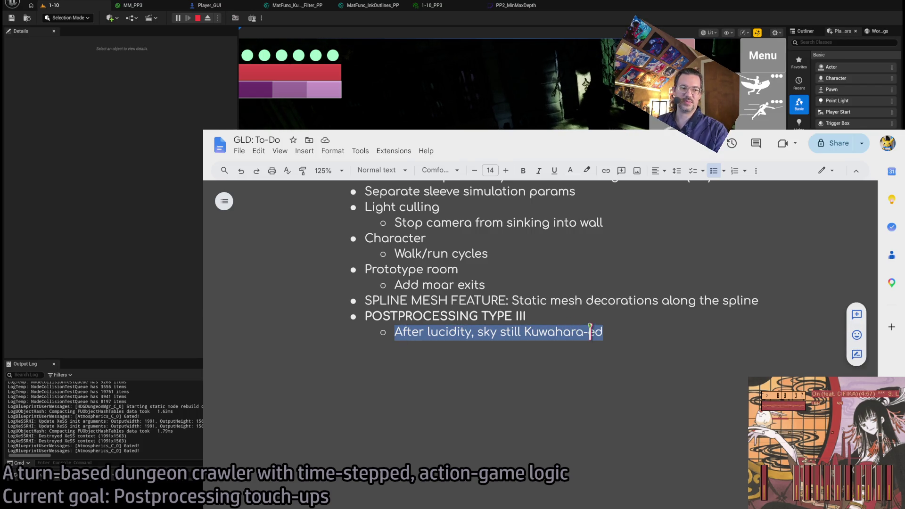
type("Remake default color process")
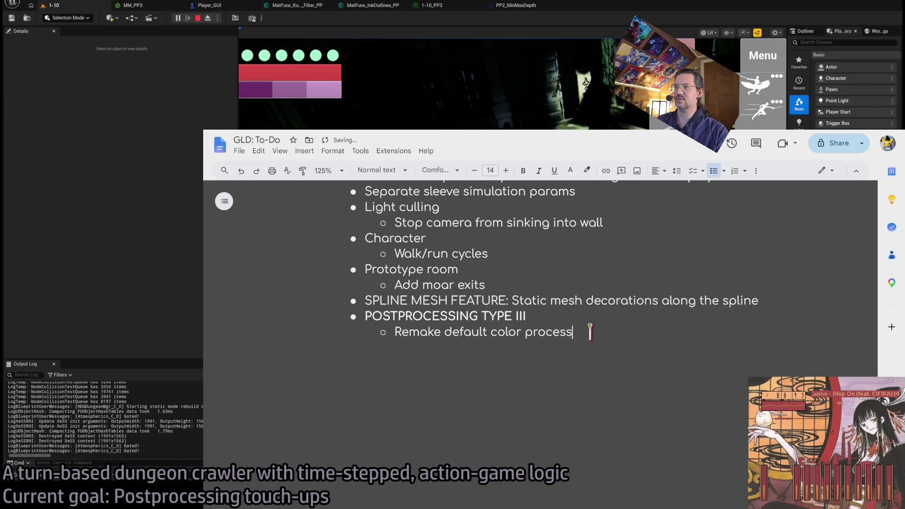
key("alt+Tab")
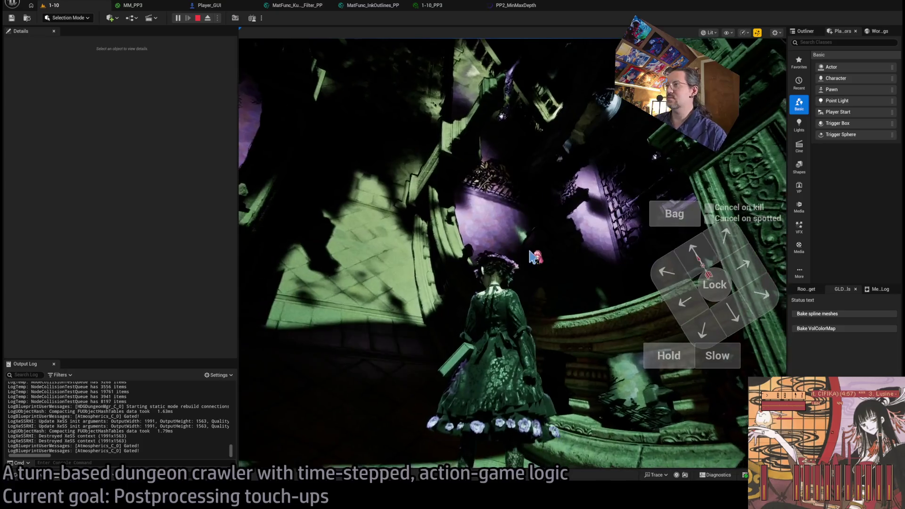
Resume playtesting in the game view and drag the Details splitter left to widen the viewport
left_click(533, 257)
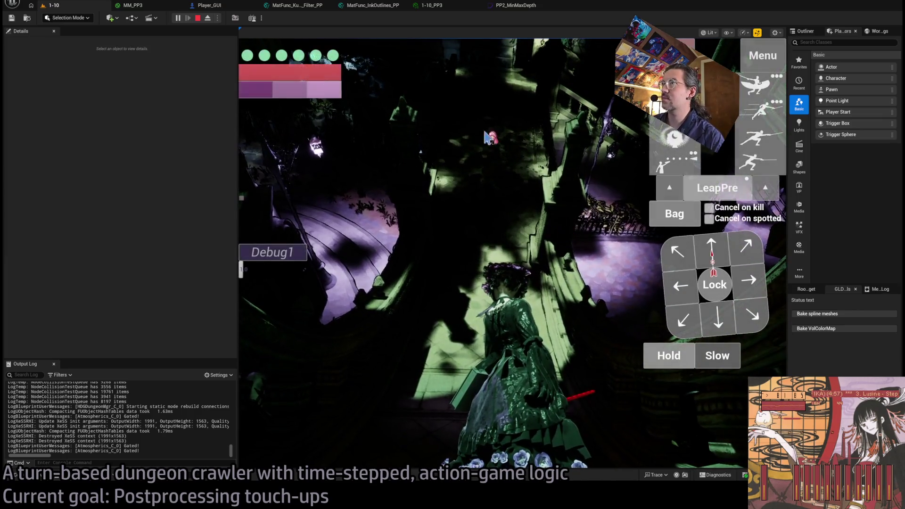
left_click(537, 242)
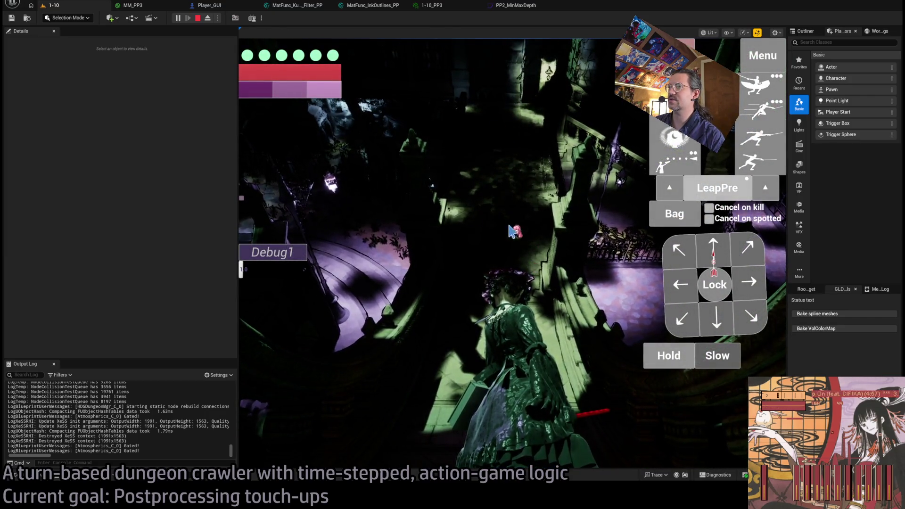
left_click_drag(239, 144, 104, 153)
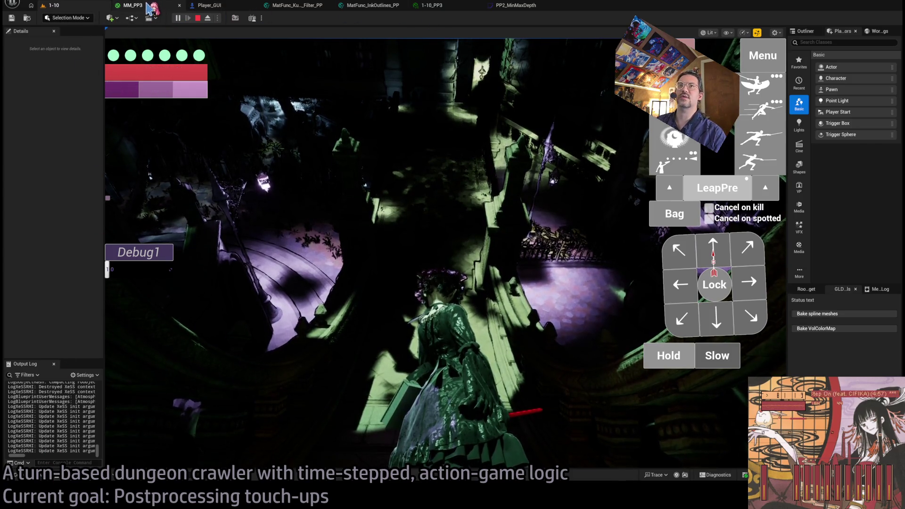
Close the filter, ink outlines, 1-10_PP3, PP2_MinMaxDepth and Player_GUI tabs, and stop play
middle_click(299, 6)
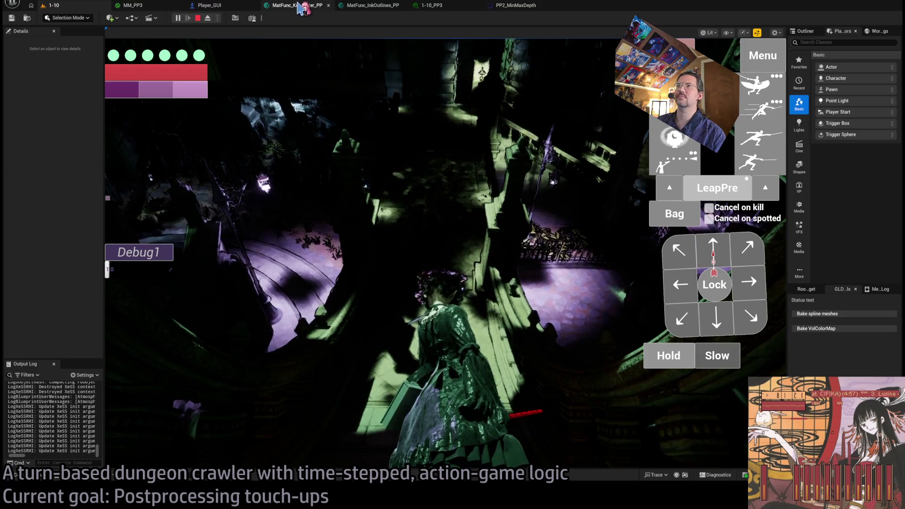
middle_click(298, 7)
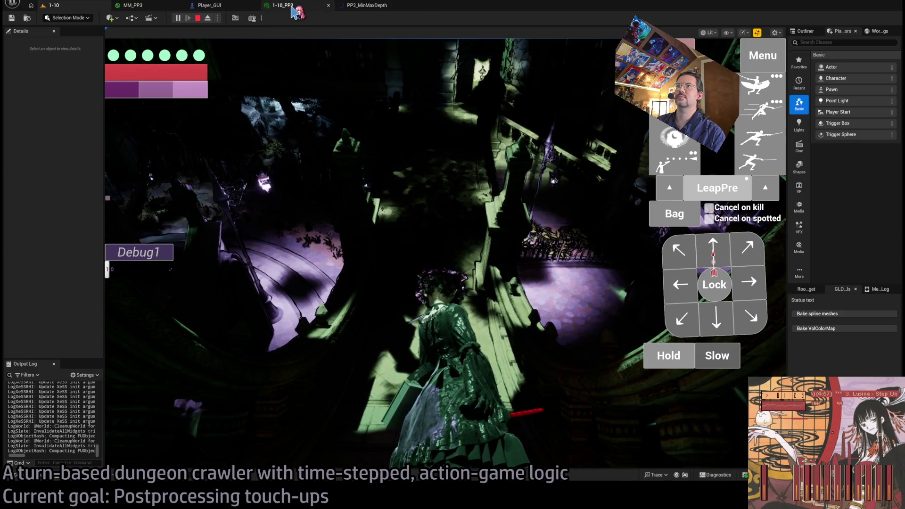
middle_click(292, 7)
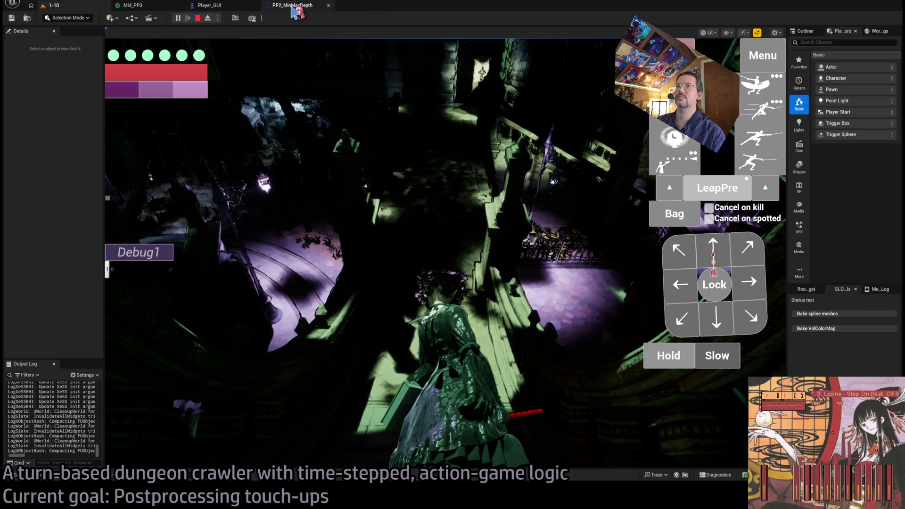
middle_click(292, 7)
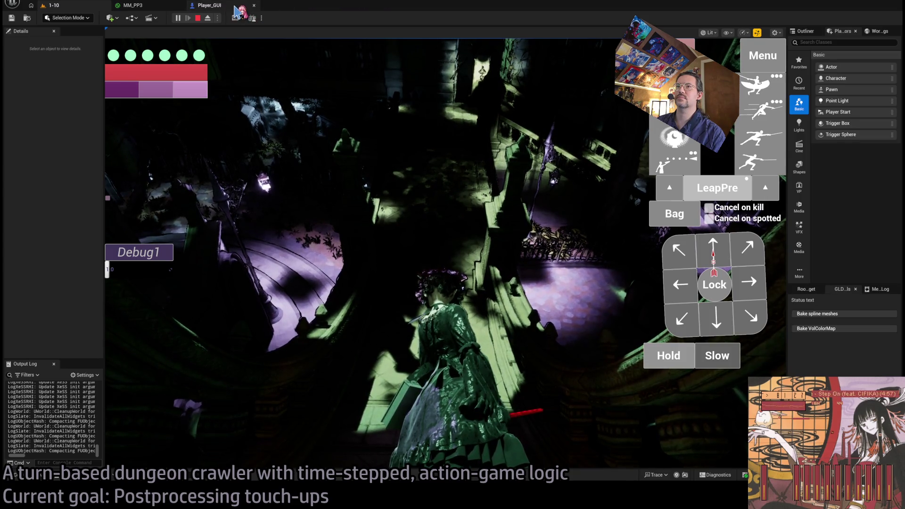
middle_click(223, 6)
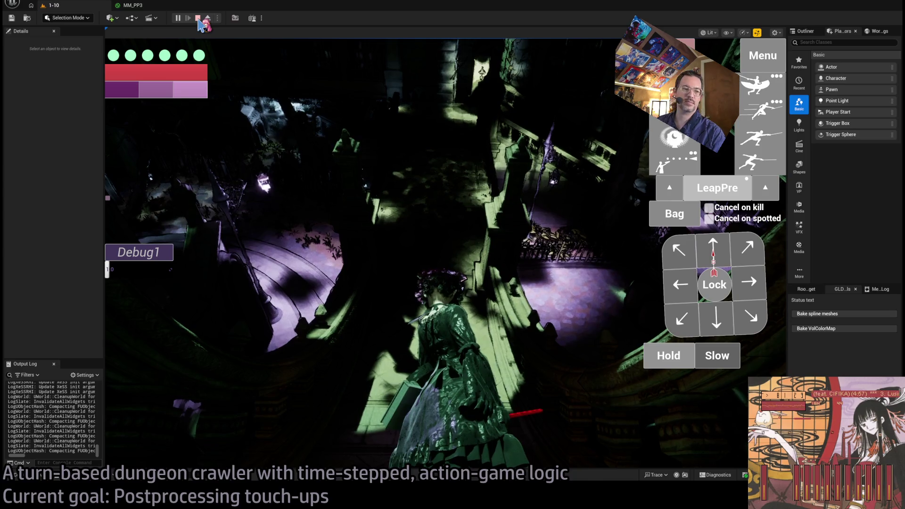
key("Escape")
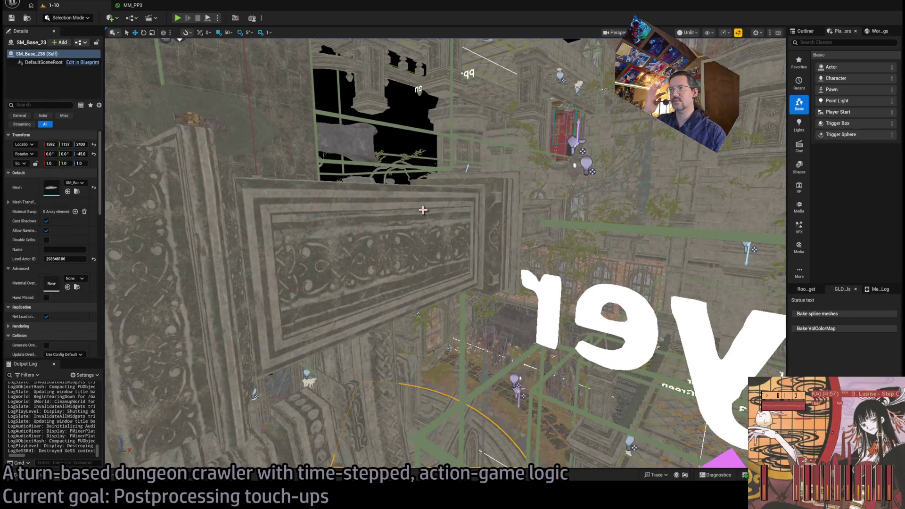
Select the VolColorMap volume near the arch and frame the camera on it
left_click_drag(423, 210, 435, 204)
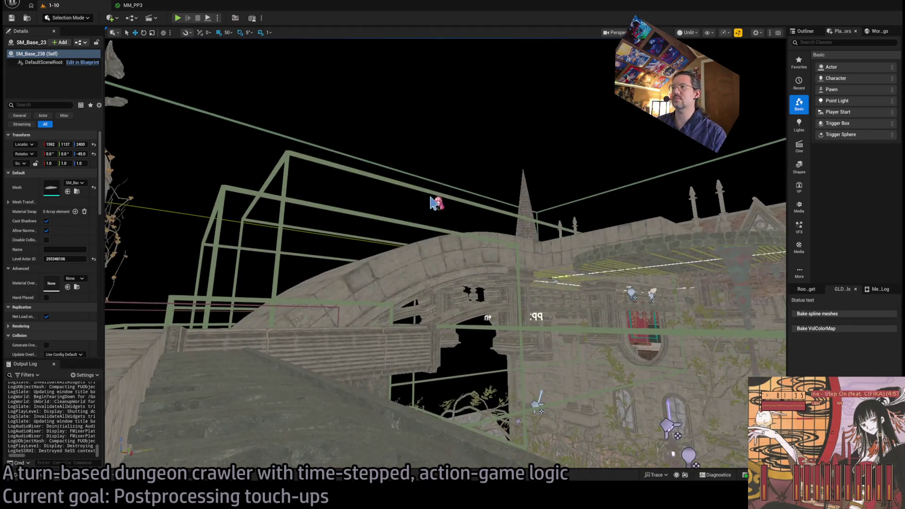
left_click(437, 187)
key("f")
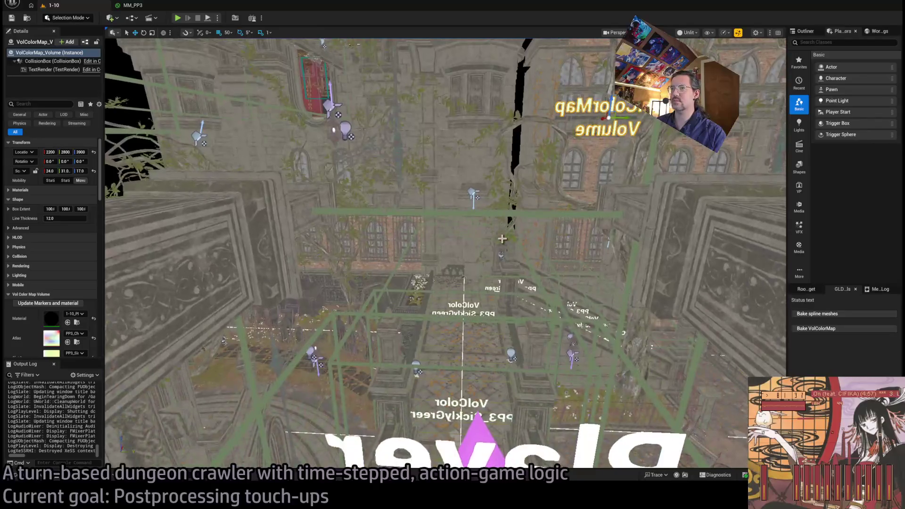
Open the PP3_SicklyGreen curve asset and set its first alpha key value to 0.01
scroll(61, 337, "down", 2)
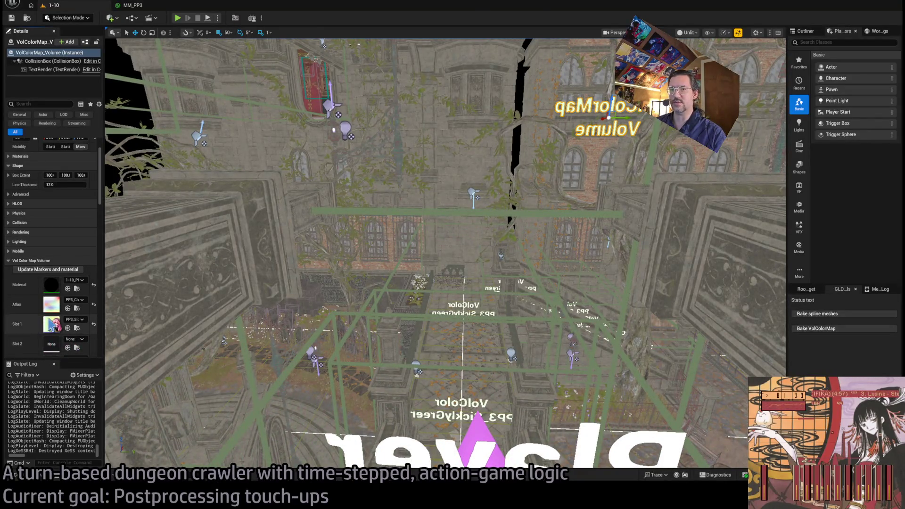
double_click(55, 325)
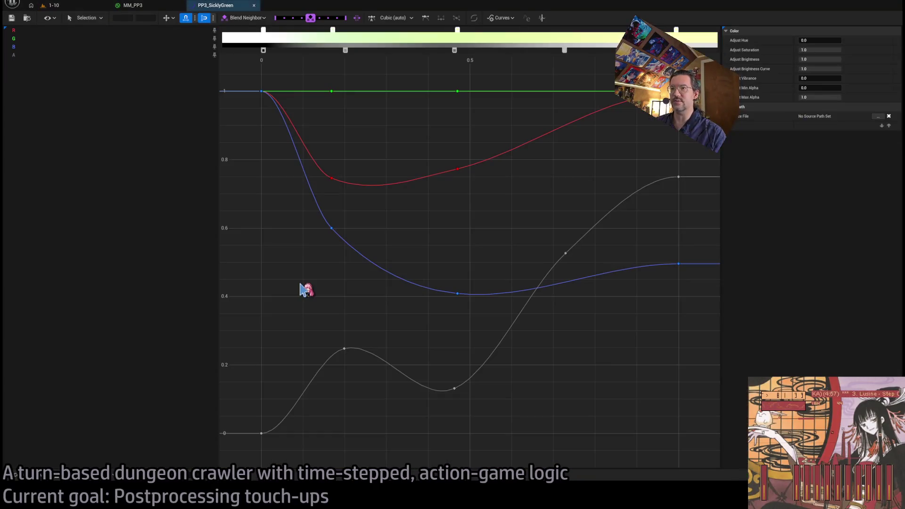
left_click(146, 17)
type("0.1")
key("Return")
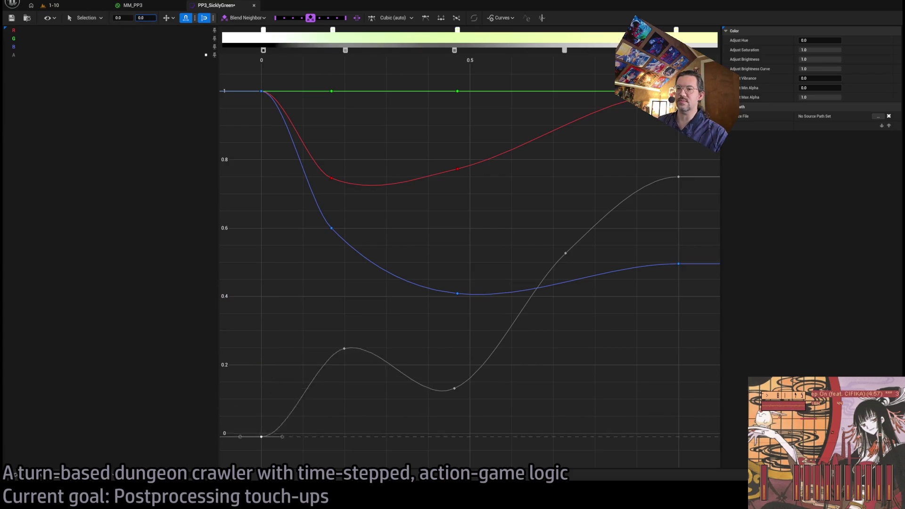
key("Return")
Play the 1-10 level to check the updated tint
left_click(61, 6)
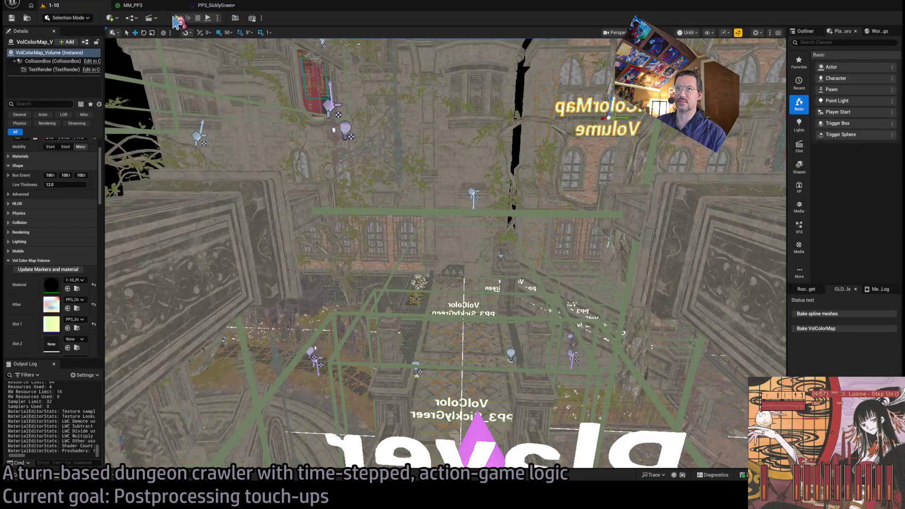
left_click(186, 20)
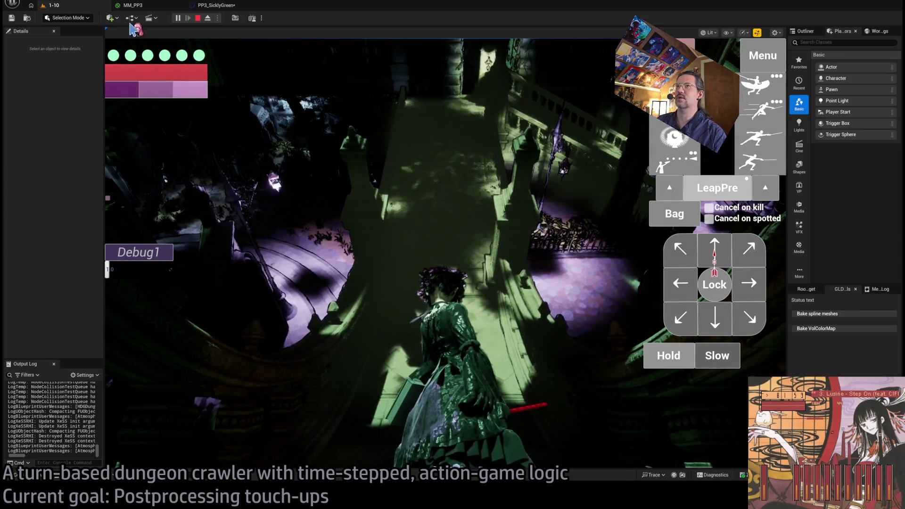
left_click(216, 5)
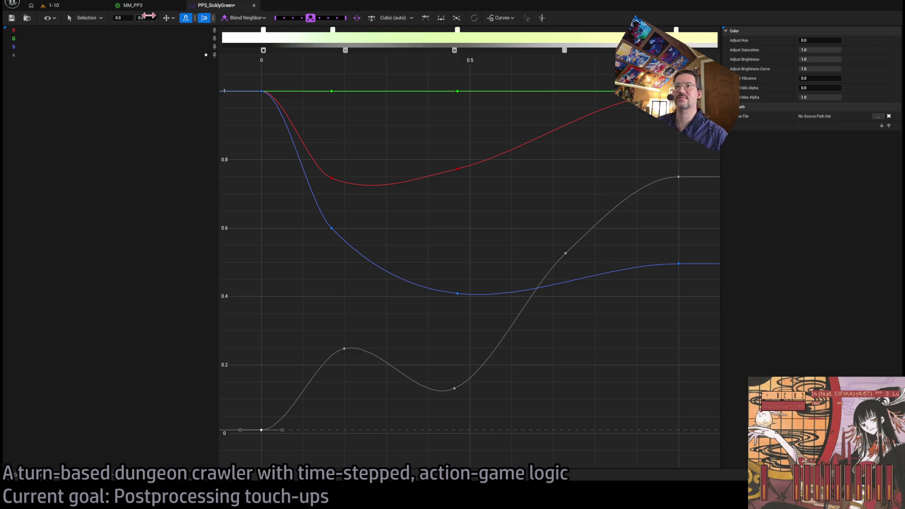
Reframe the SicklyGreen curve graph and save the curve asset
left_click_drag(331, 110, 346, 129)
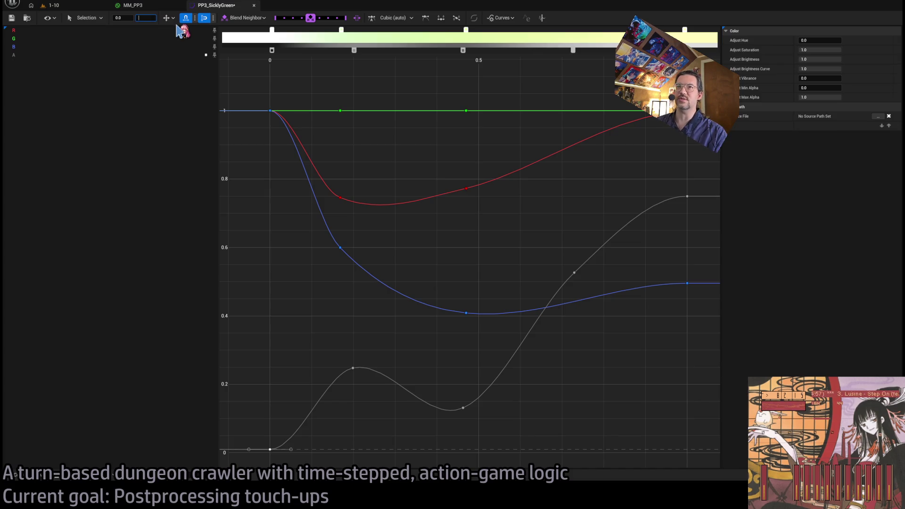
type("0.001")
left_click(52, 6)
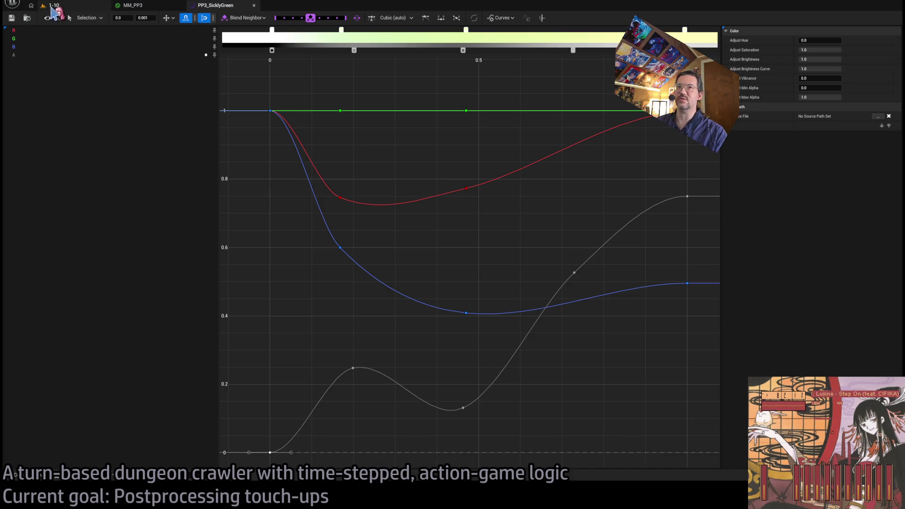
key("alt+p")
left_click(215, 5)
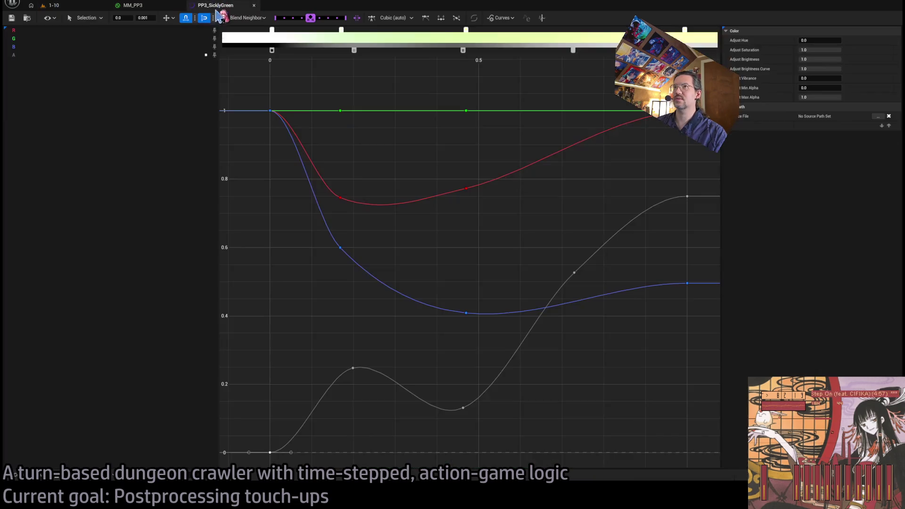
left_click(146, 18)
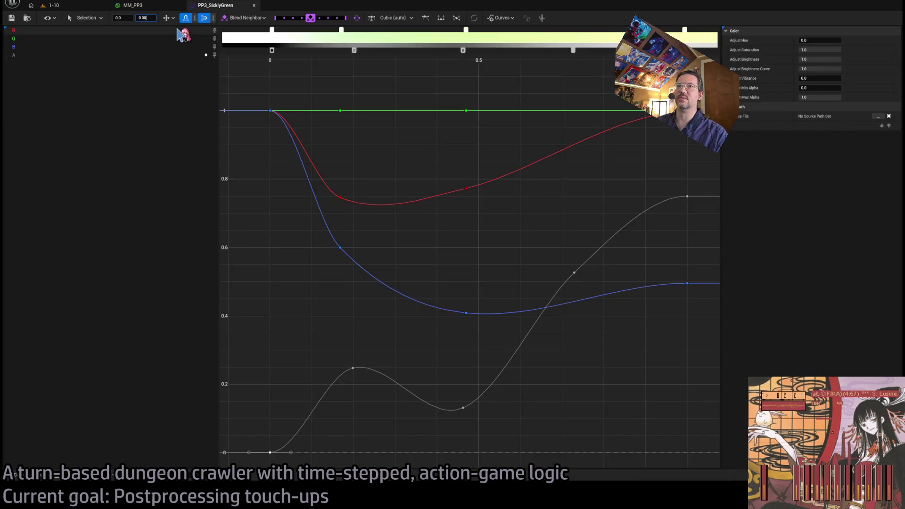
type("3")
Bring up the running 1-10 level with Shift+F1 to judge the green tint
left_click(52, 5)
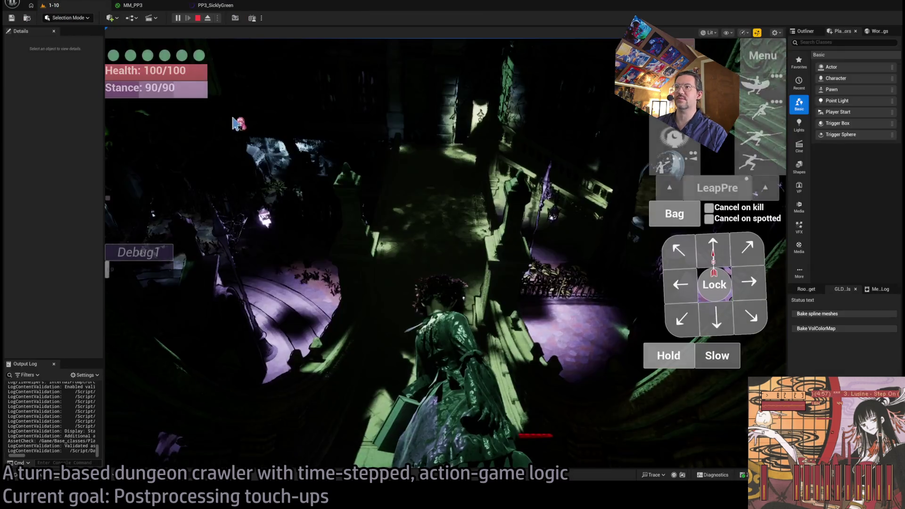
left_click(361, 174)
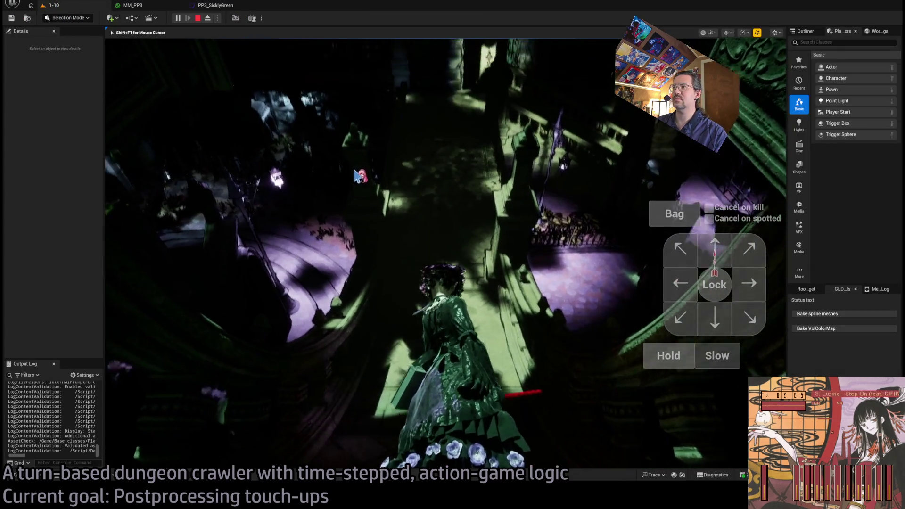
key("shift+F1")
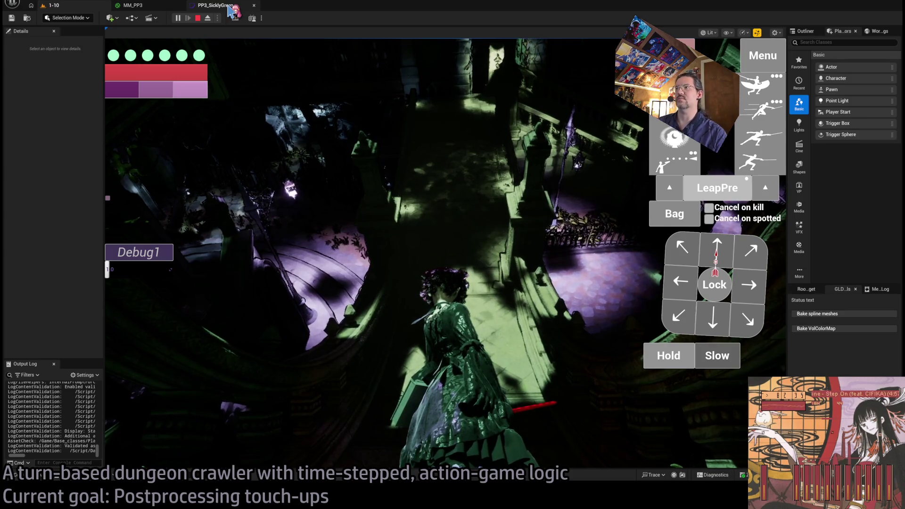
left_click(230, 9)
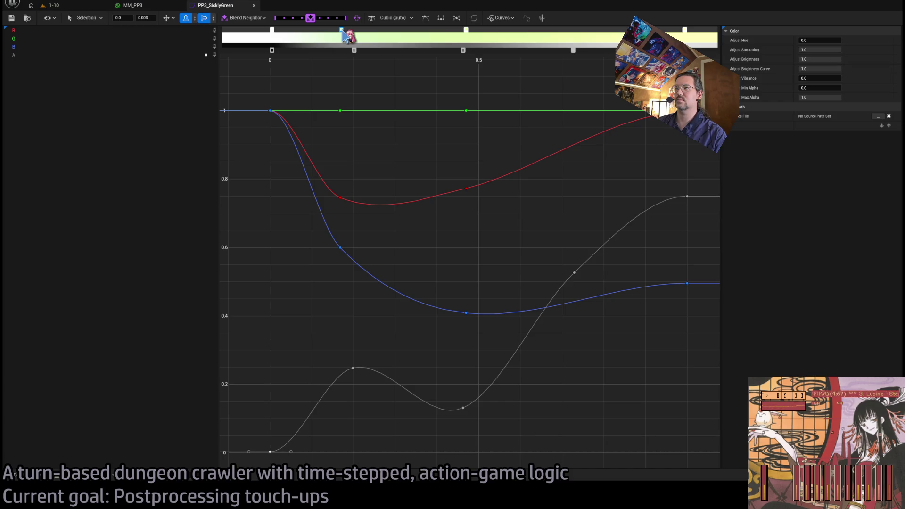
Slide a PP3_SicklyGreen gradient stop right, save it, and resume play on level 1-10
left_click_drag(344, 31, 370, 31)
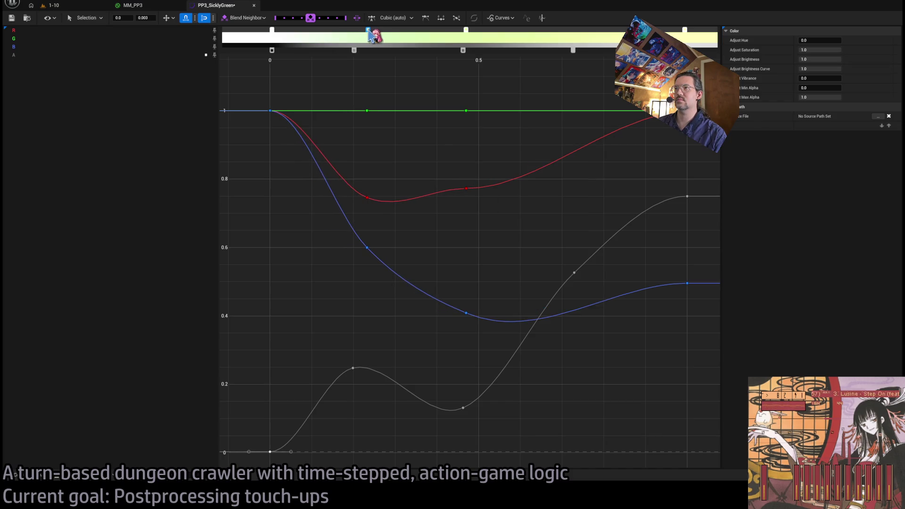
left_click_drag(336, 97, 508, 341)
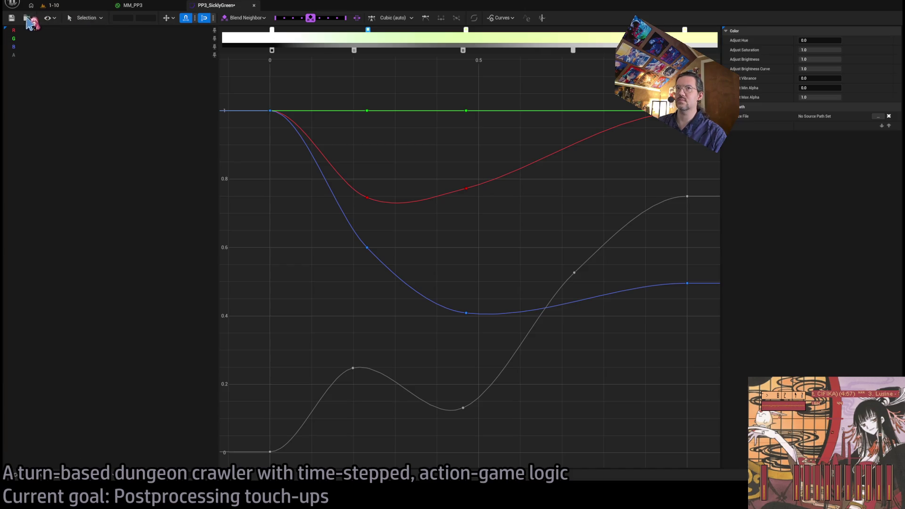
left_click(11, 19)
left_click(69, 6)
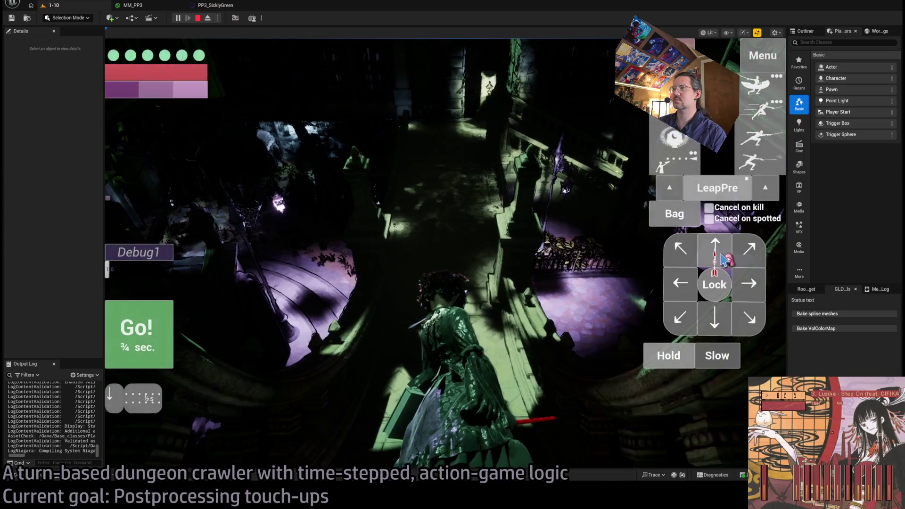
key("Down")
key("Down")
key("Down")
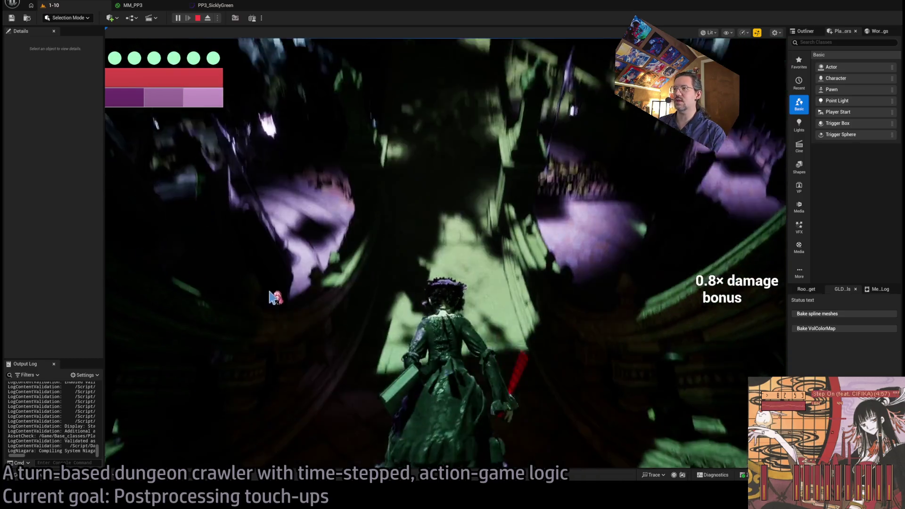
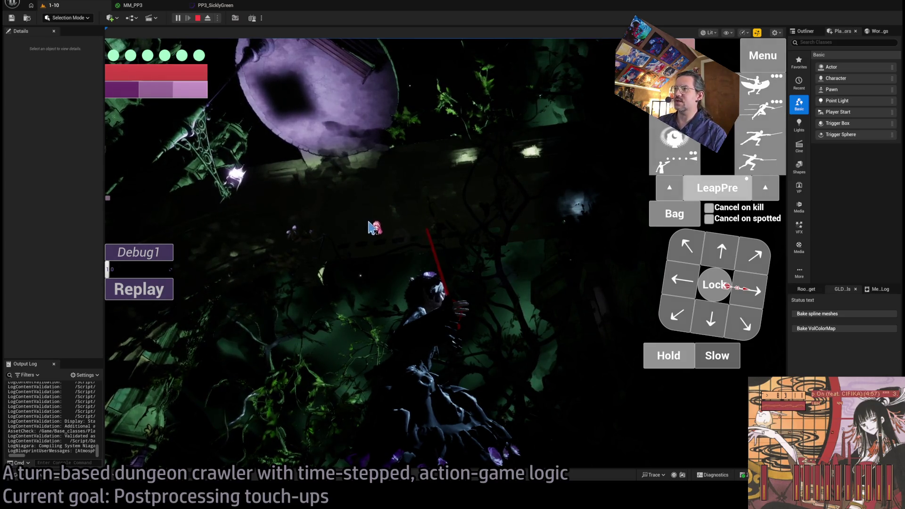
Set the PP3_SicklyGreen grey curve's start key to exactly 0 with a steeper tangent, and save
left_click(208, 6)
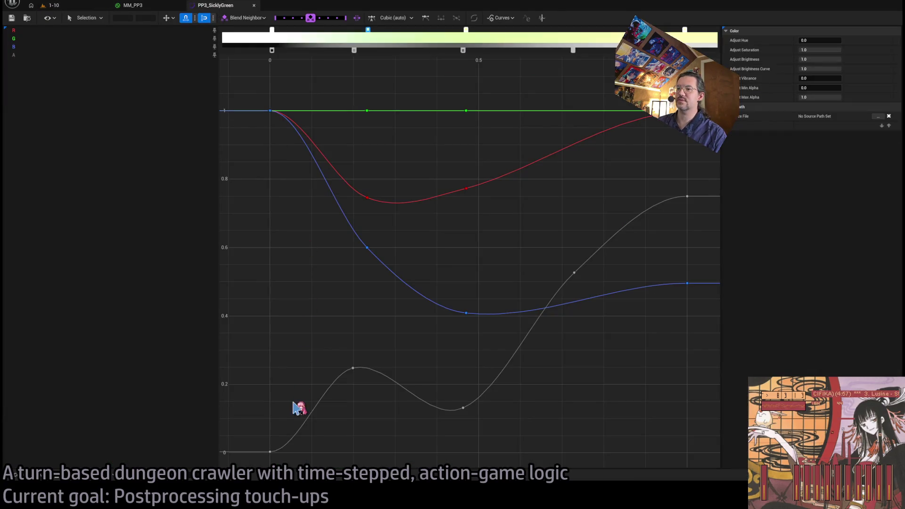
scroll(296, 443, "up", 6)
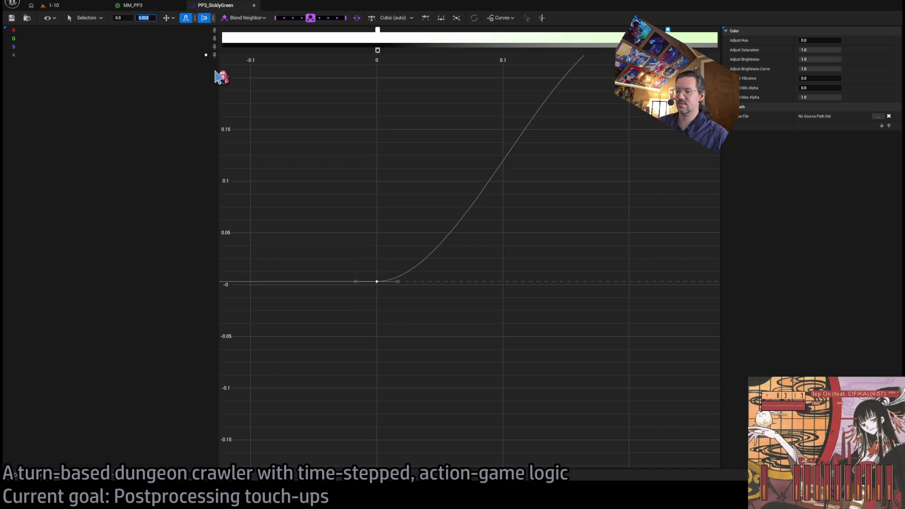
type("0")
key("Return")
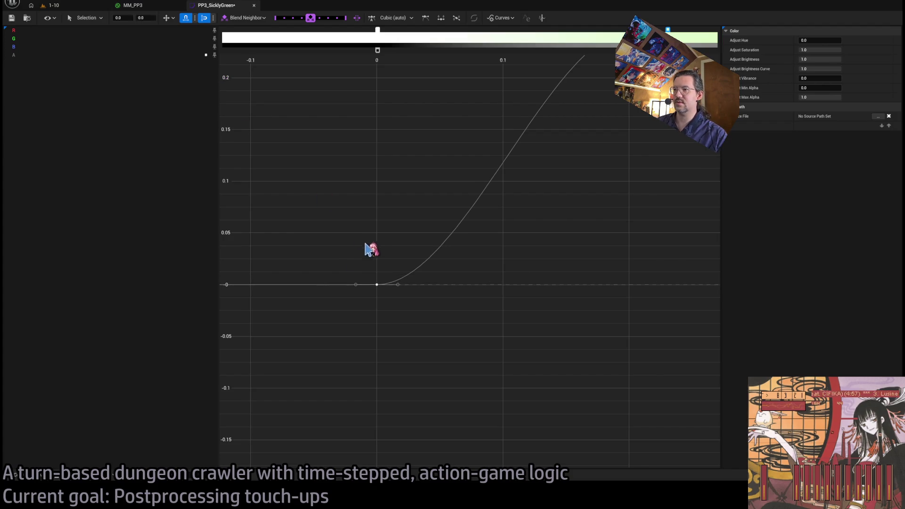
mouse_move(399, 286)
left_mouse_down()
mouse_move(386, 258)
mouse_move(398, 264)
left_mouse_up()
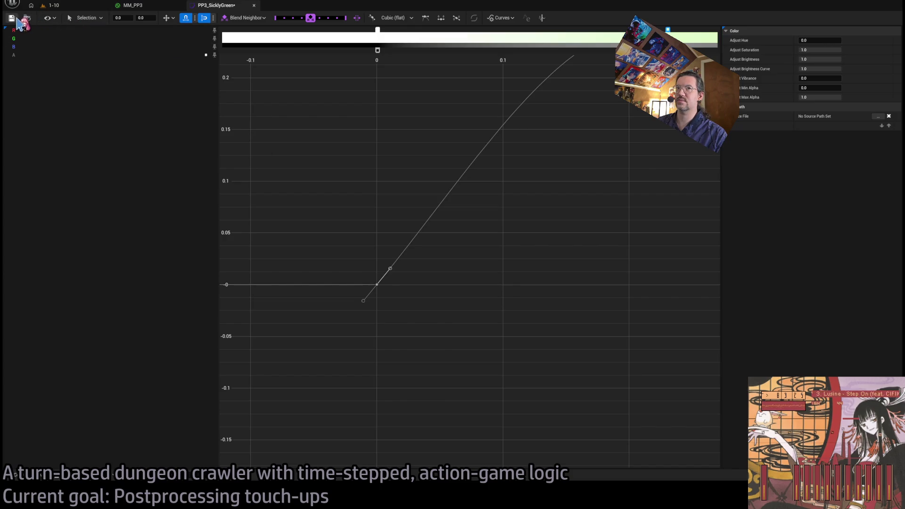
left_click(11, 18)
left_click(51, 5)
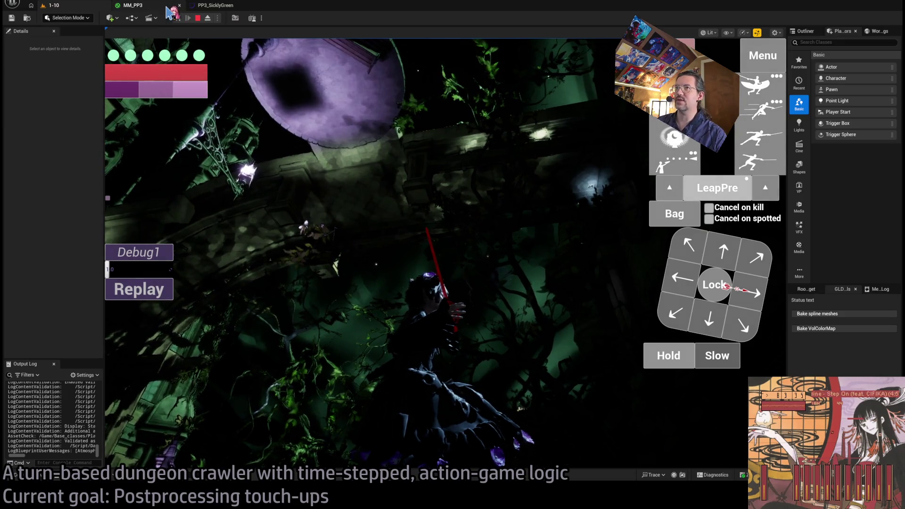
Look over the MM_PP3 material and PP3_SicklyGreen curve, then return to the running level
left_click(169, 11)
left_click(217, 6)
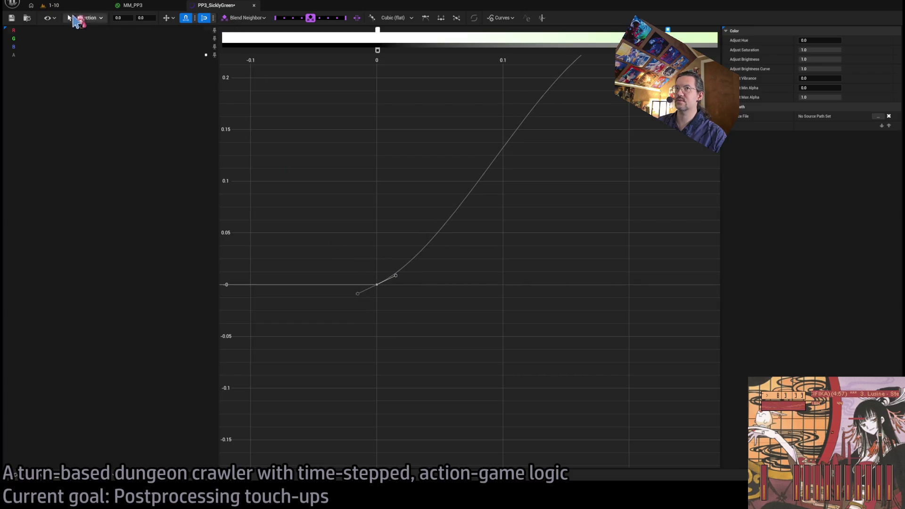
left_click(53, 5)
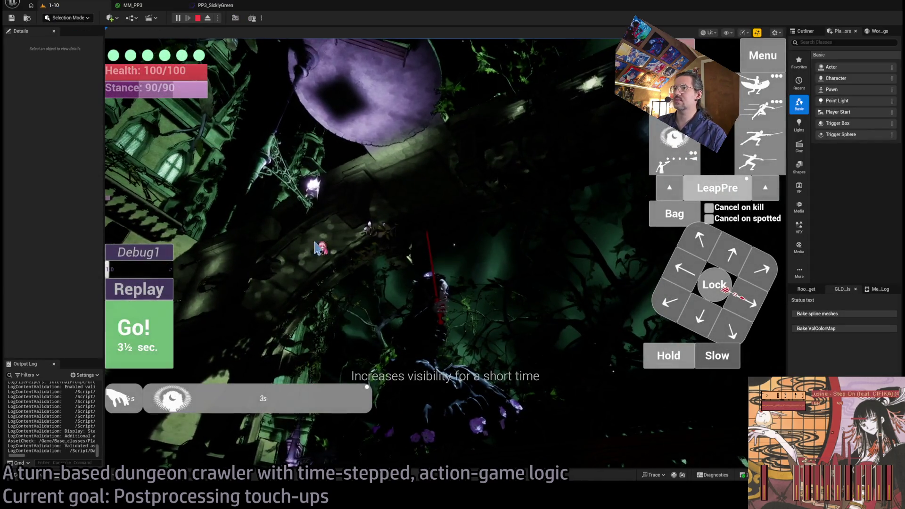
Play and replay turns in the game to review the green colour grading
left_click(208, 330)
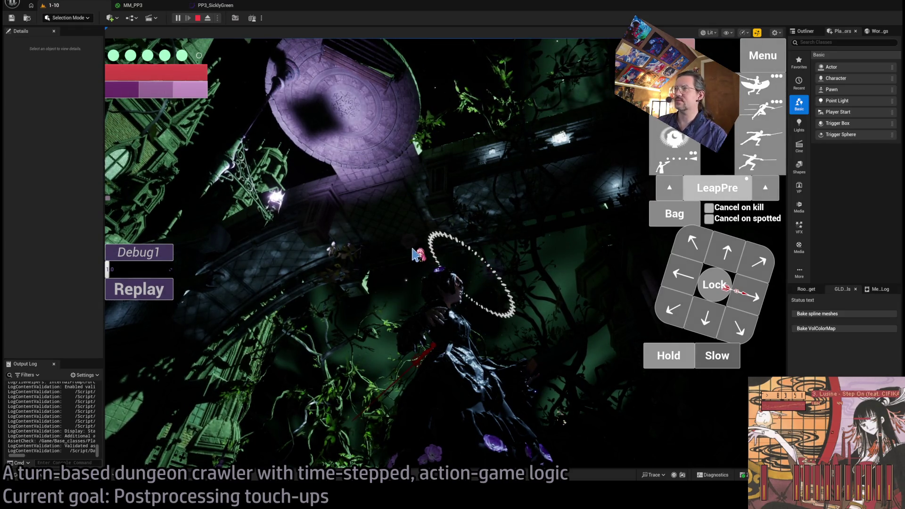
left_click(139, 289)
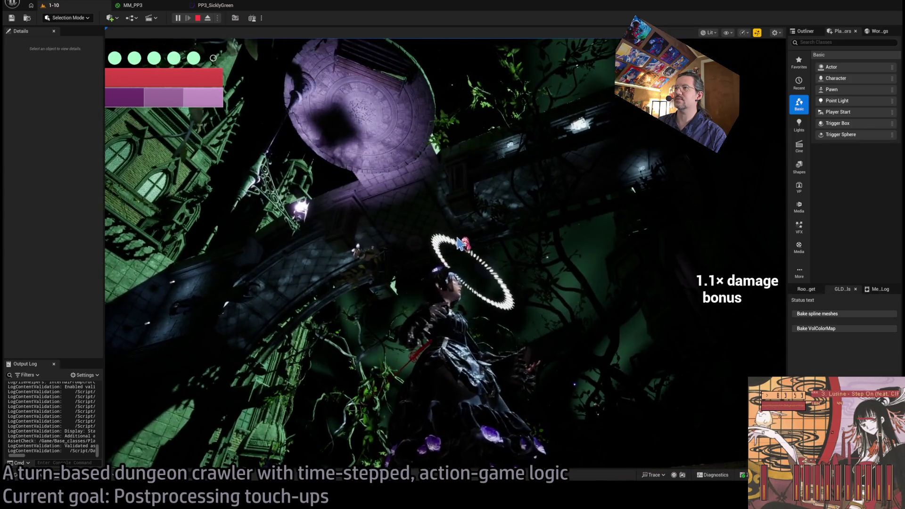
left_click(158, 292)
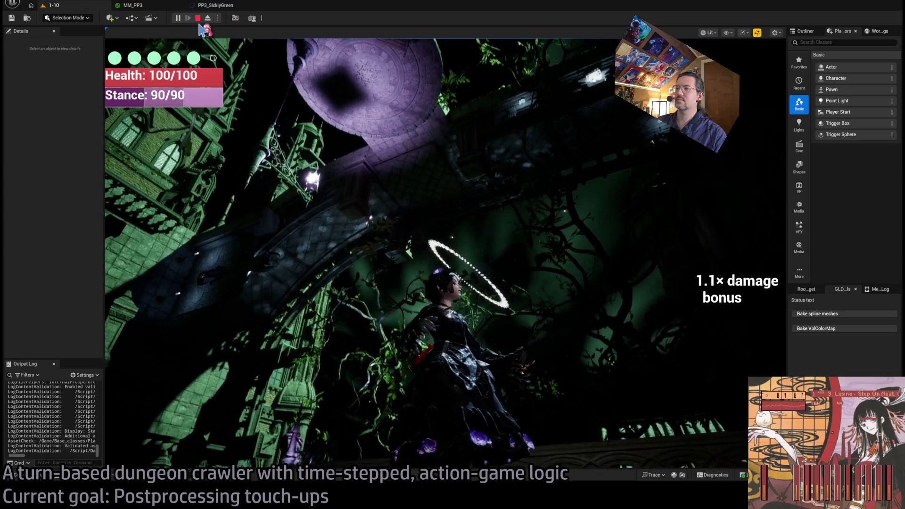
left_click(227, 6)
Reset the curve's start key to automatic tangents and select the grey curve's keys
mouse_move(489, 244)
left_mouse_down()
mouse_move(423, 305)
mouse_move(457, 260)
left_mouse_up()
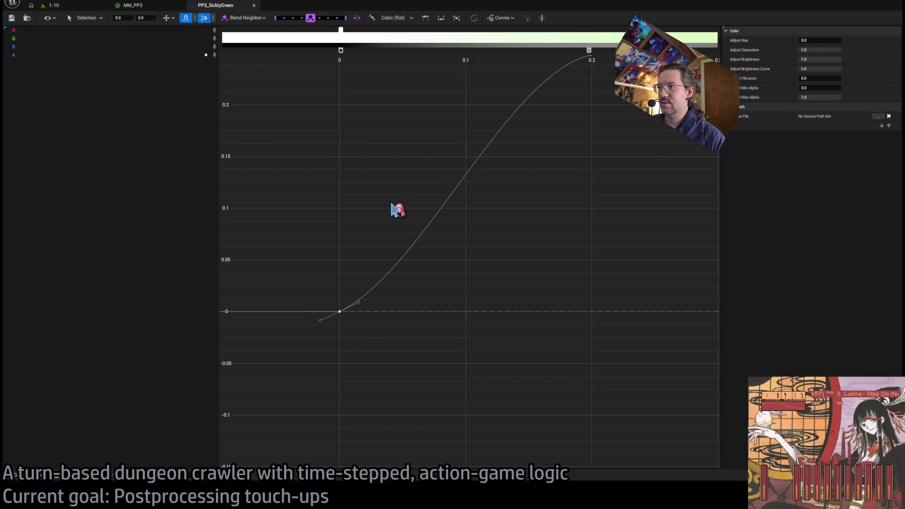
key("1")
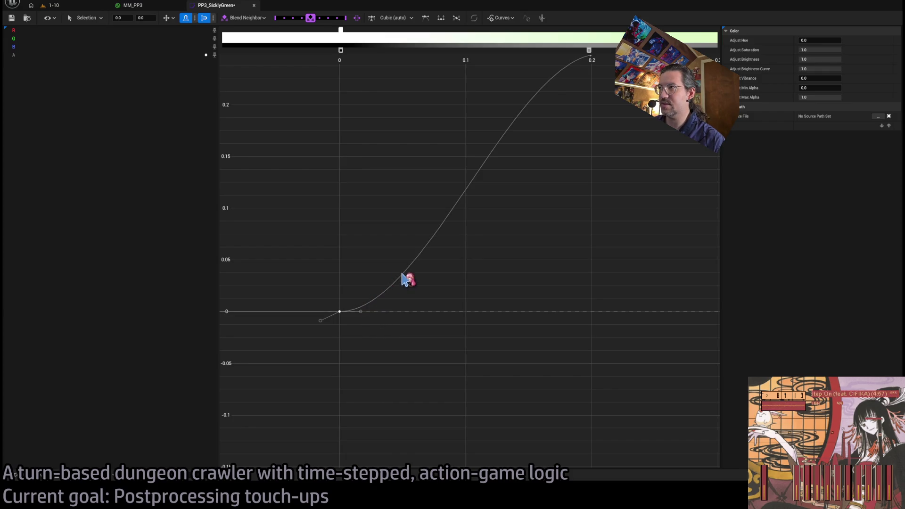
scroll(419, 259, "down", 8)
scroll(432, 262, "up", 3)
left_click(446, 249)
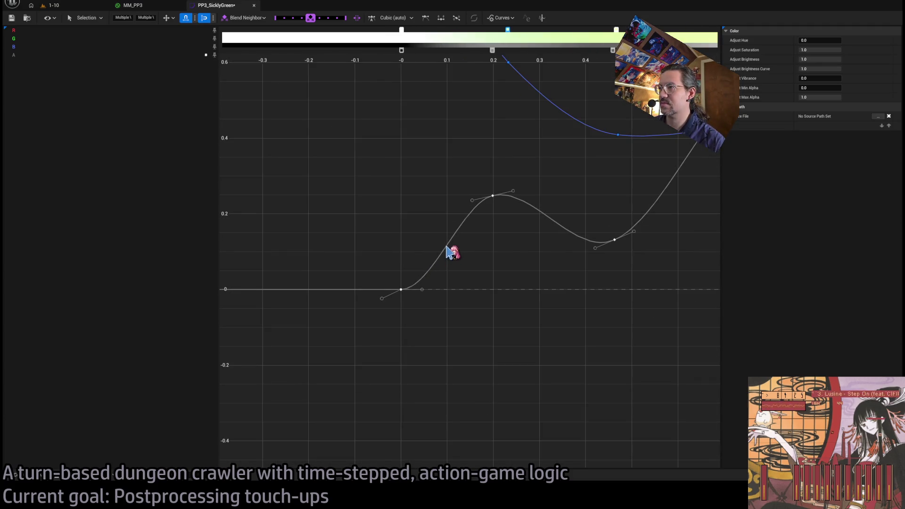
Add a new key to the grey curve near its start
middle_click(453, 248)
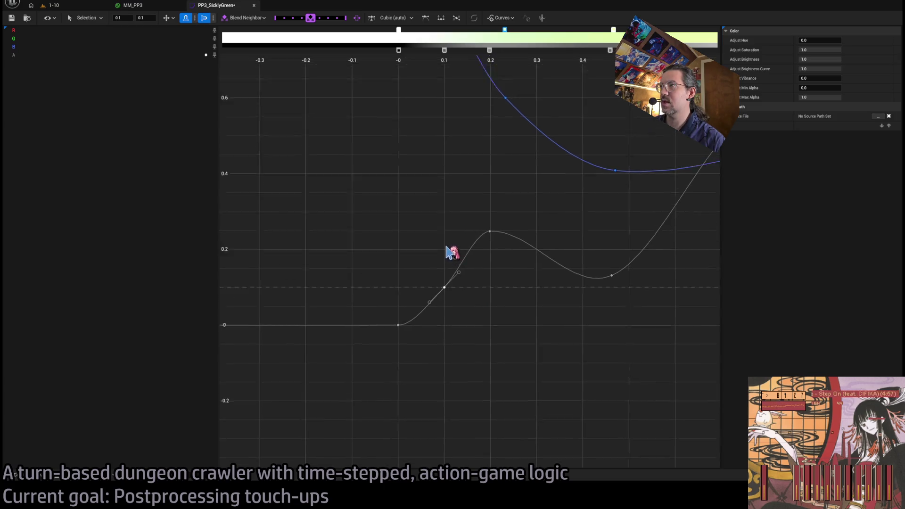
left_click_drag(453, 249, 441, 340)
scroll(471, 239, "up", 5)
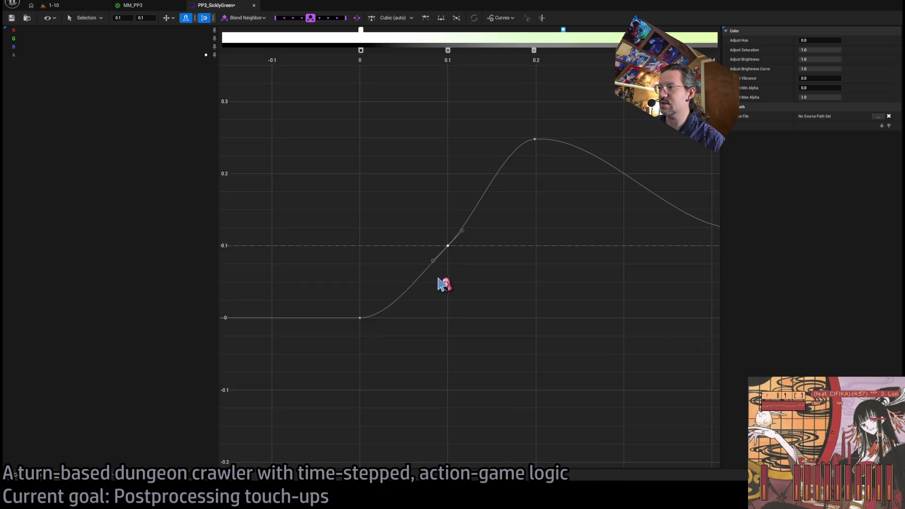
left_click_drag(453, 236, 453, 322)
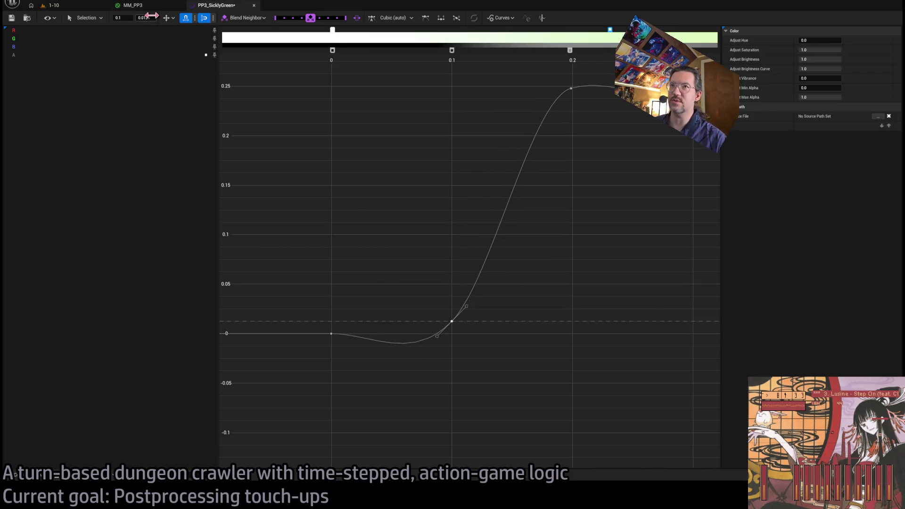
Move the new key's time and value to about 0.01 and flatten the curve's start
left_click(150, 18)
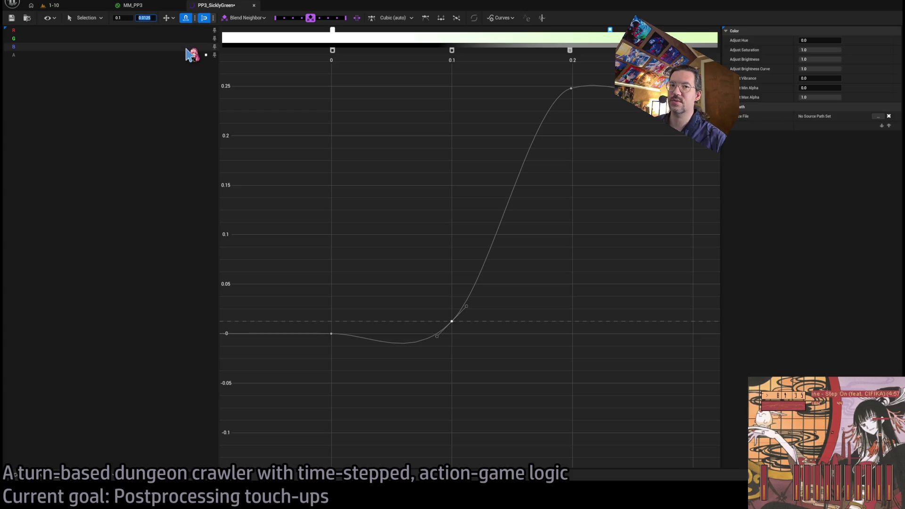
type(".01")
left_click(120, 17)
type("0.24")
key("Return")
left_click_drag(120, 18, 106, 17)
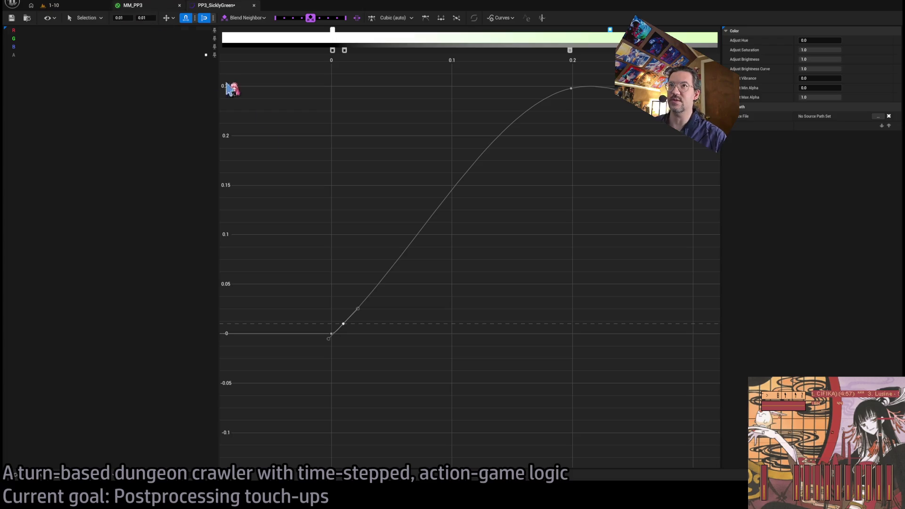
mouse_move(358, 310)
left_mouse_down()
mouse_move(370, 332)
mouse_move(365, 323)
left_mouse_up()
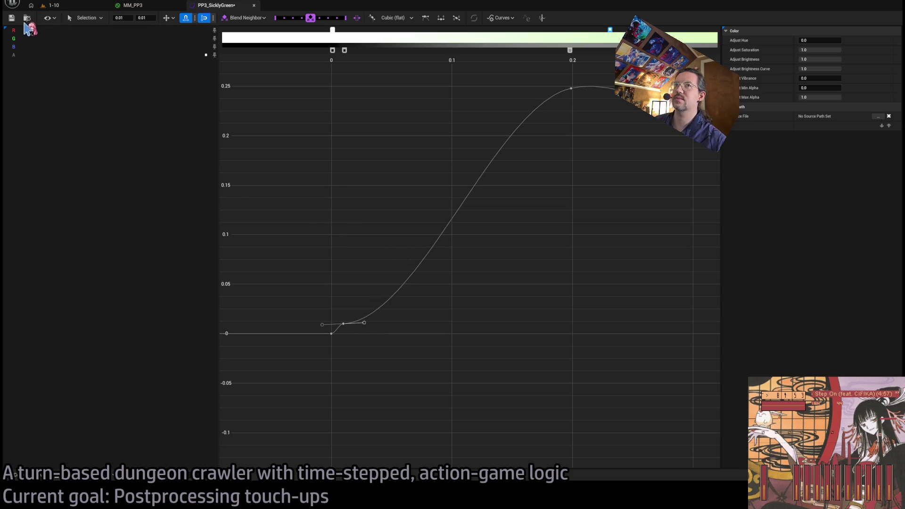
left_click(71, 6)
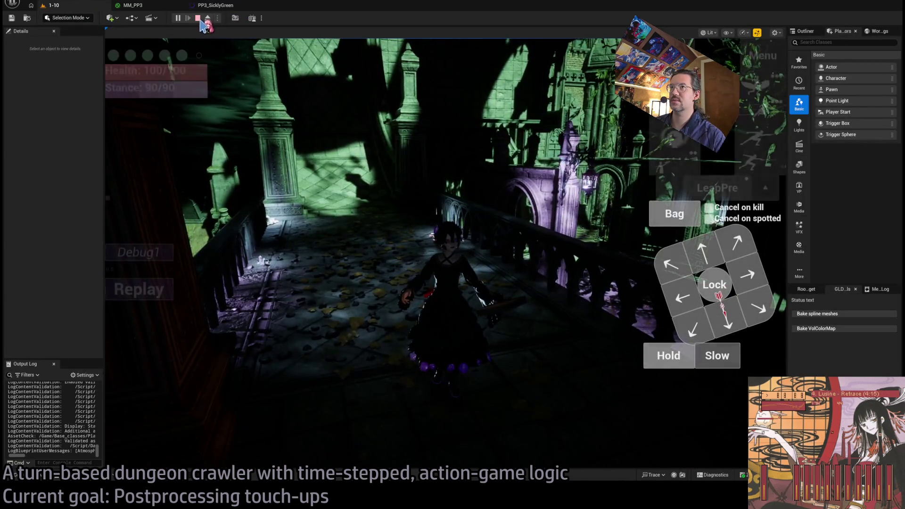
Restart the play session, play several turns to test the curve, then view the GLD: To-Do document
left_click(198, 19)
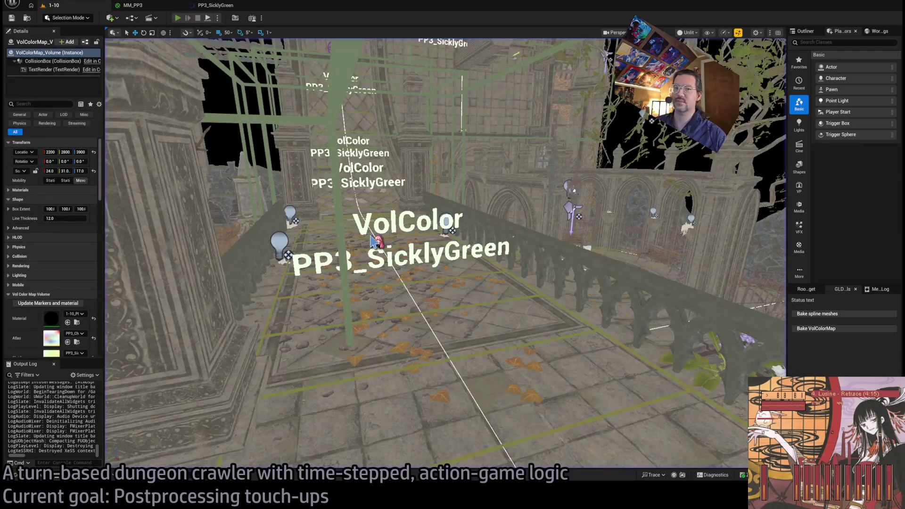
key("alt+p")
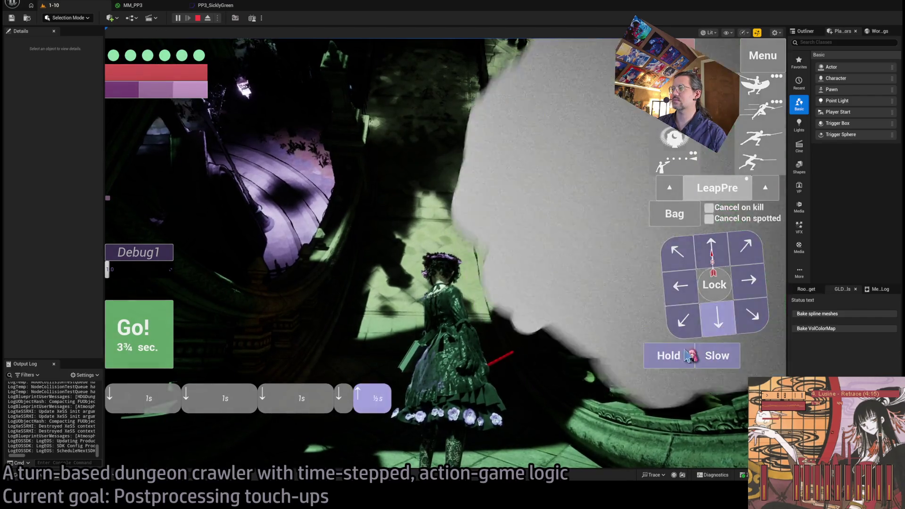
left_click(722, 357)
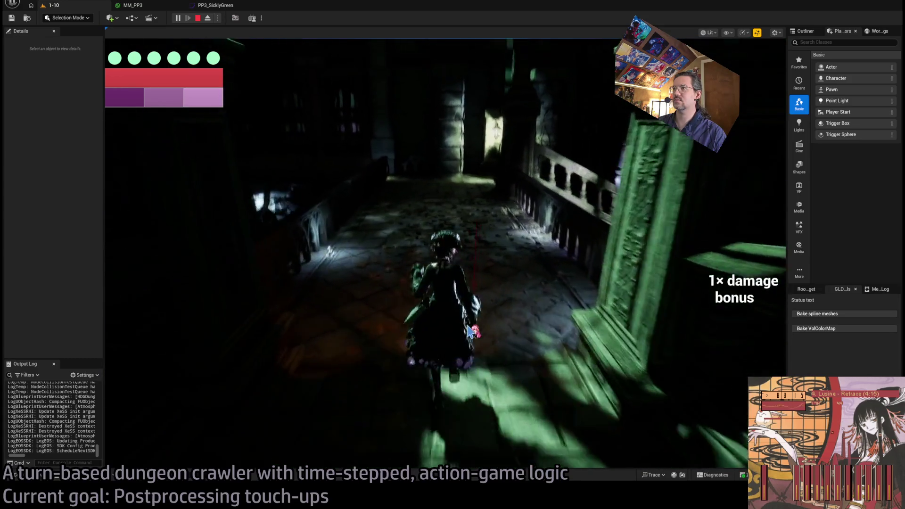
left_click(487, 329)
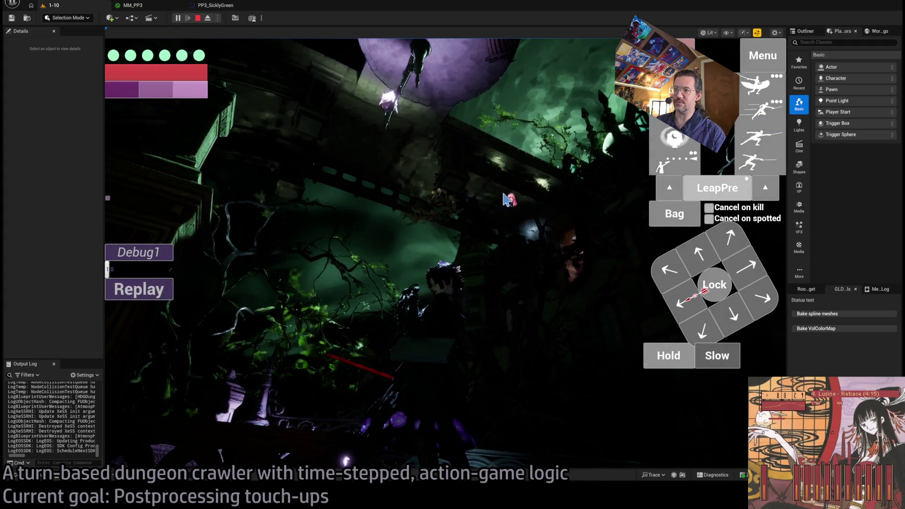
left_click(495, 231)
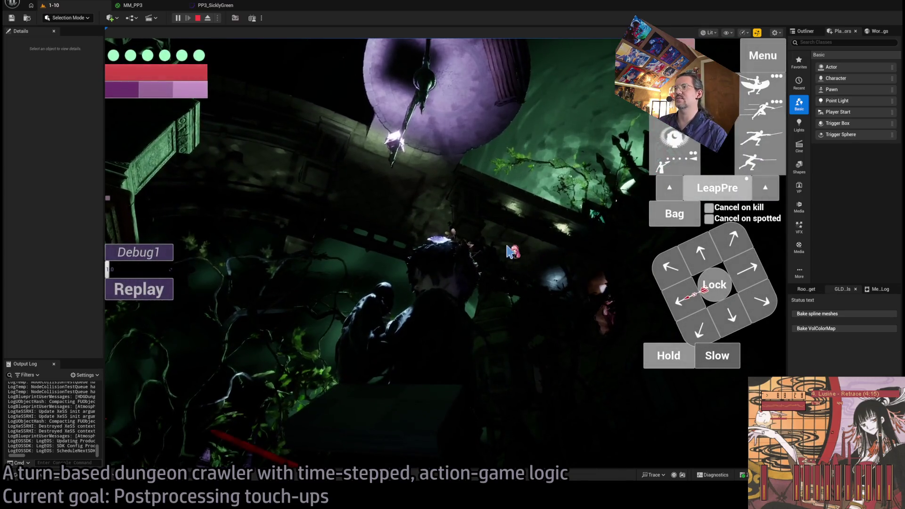
left_click(500, 261)
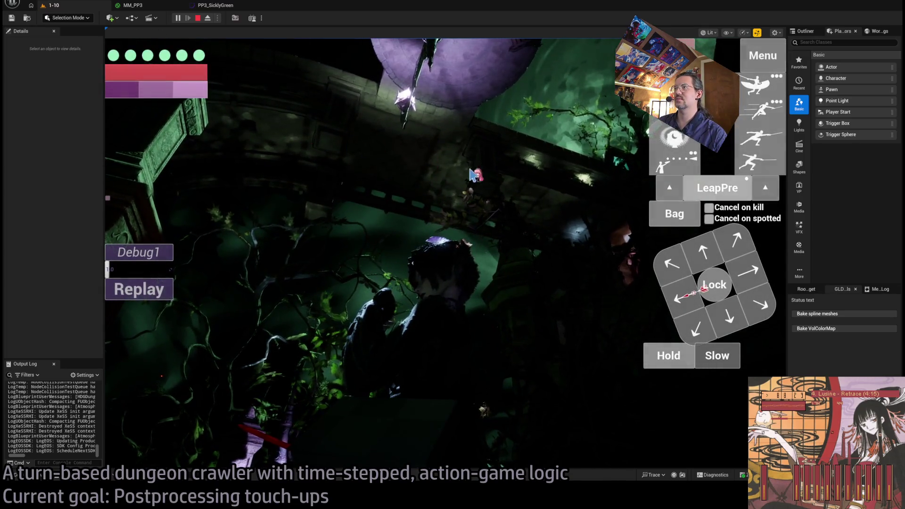
key("alt+Tab")
scroll(556, 407, "up", 5)
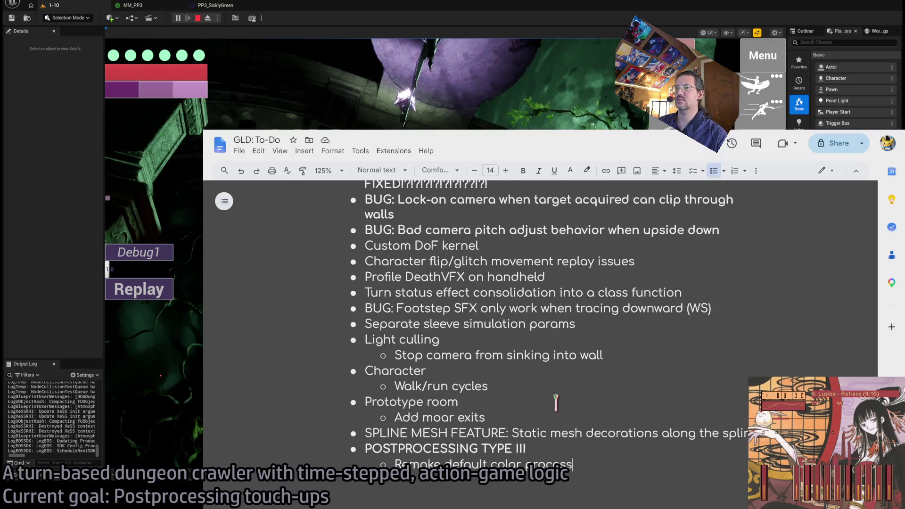
Delete the 'Custom DoF kernel' item from the GLD: To-Do list and return to the game
scroll(556, 406, "down", 2)
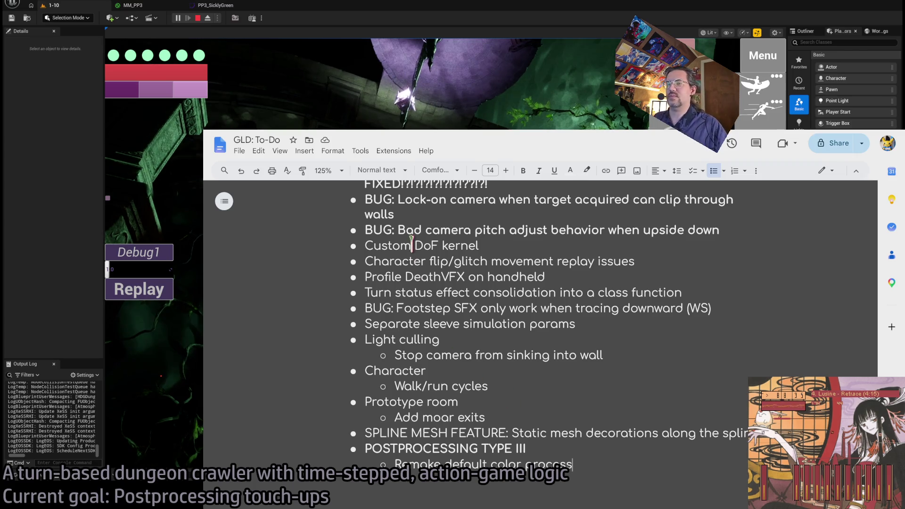
left_click_drag(408, 246, 479, 246)
key("BackSpace")
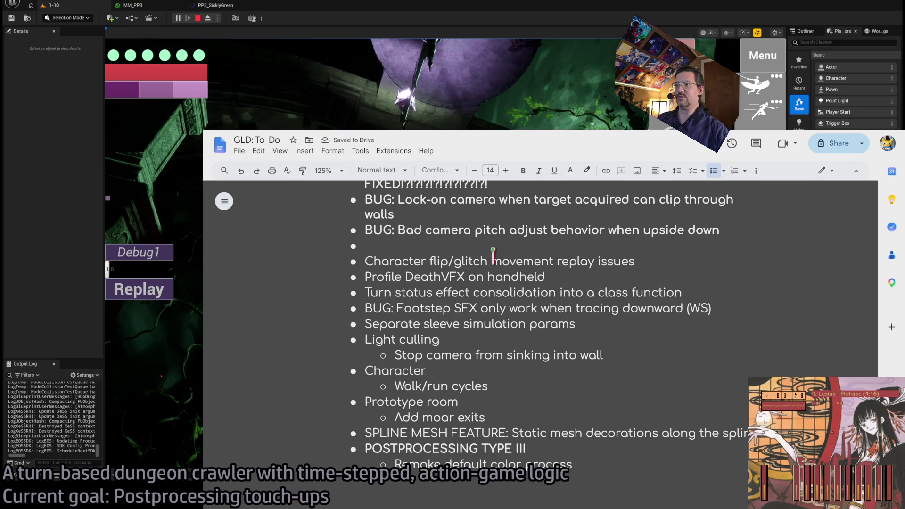
key("Delete")
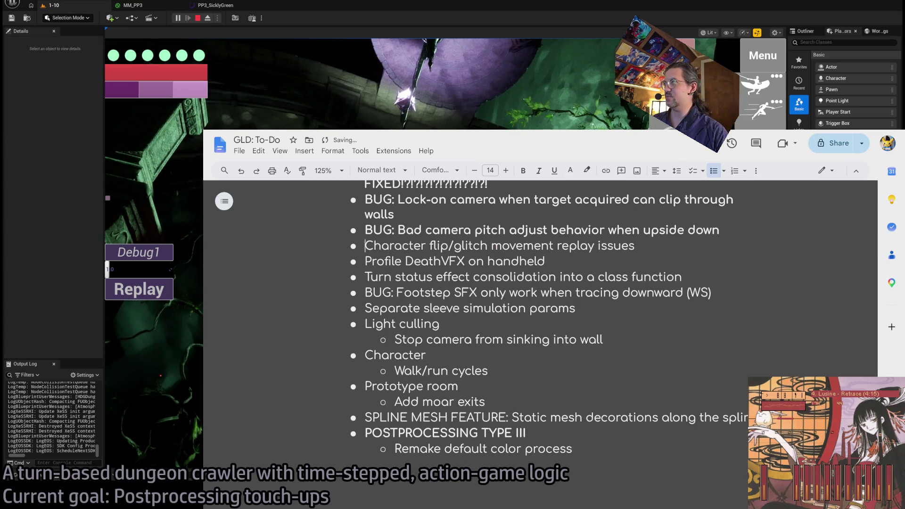
key("alt+Tab")
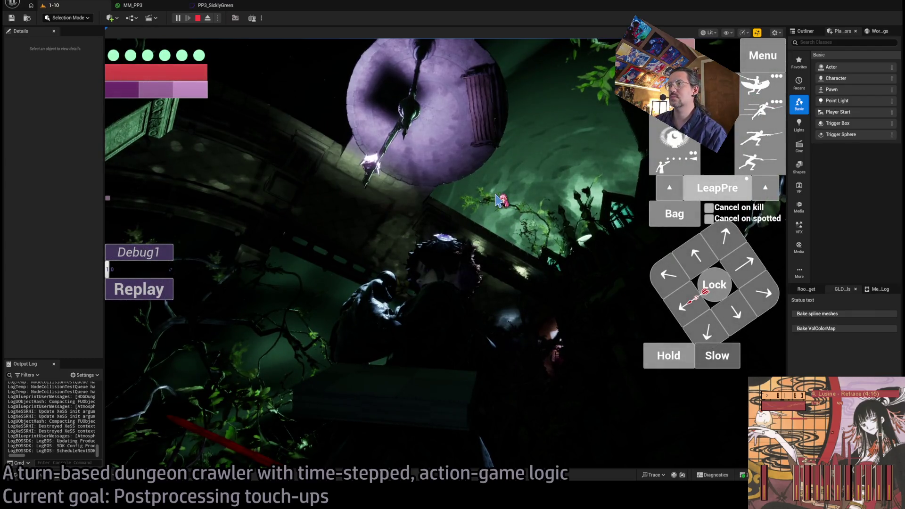
left_click(481, 205)
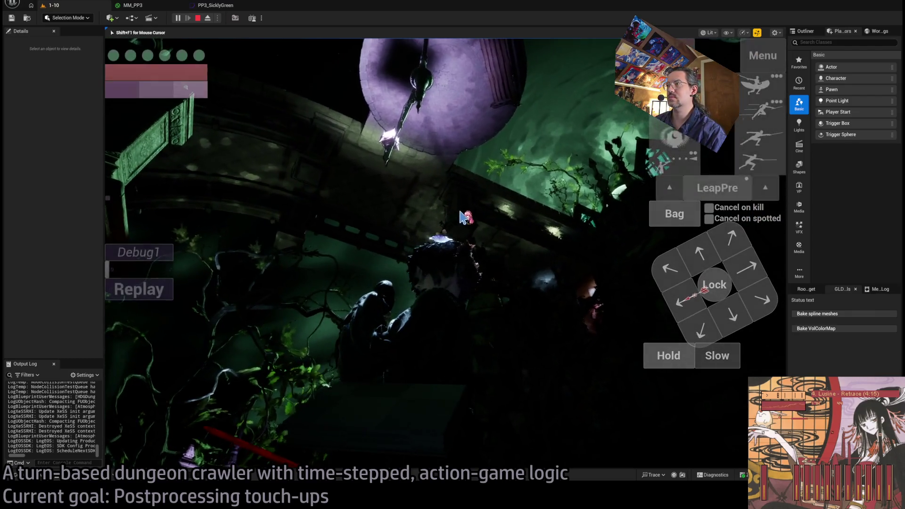
key("shift+F1")
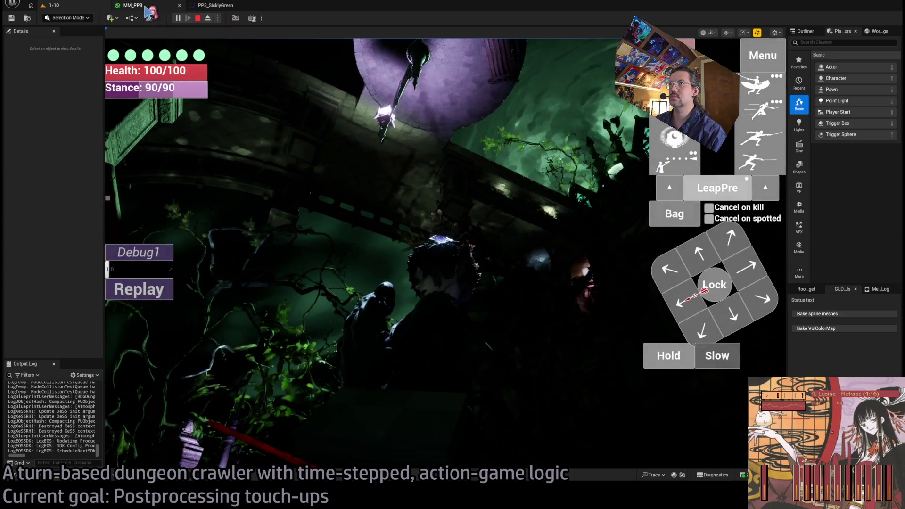
left_click(146, 6)
left_click(230, 6)
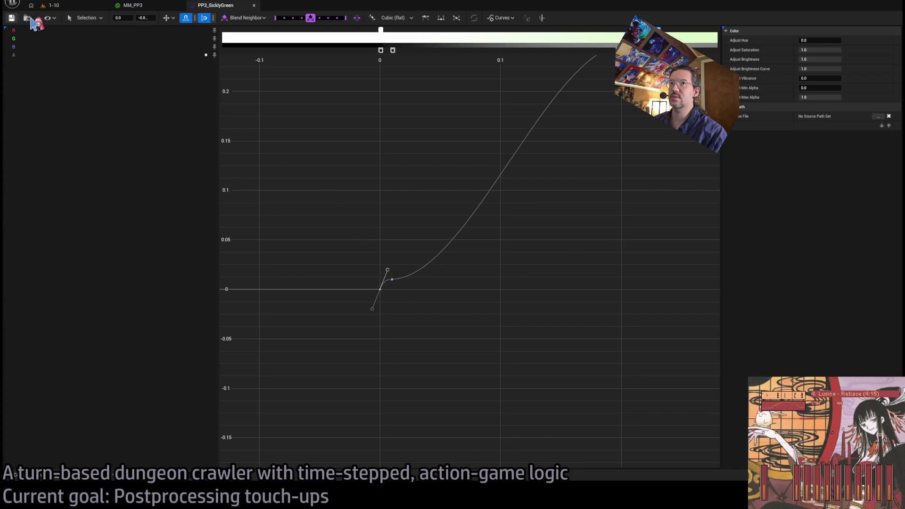
left_click(52, 5)
key("e")
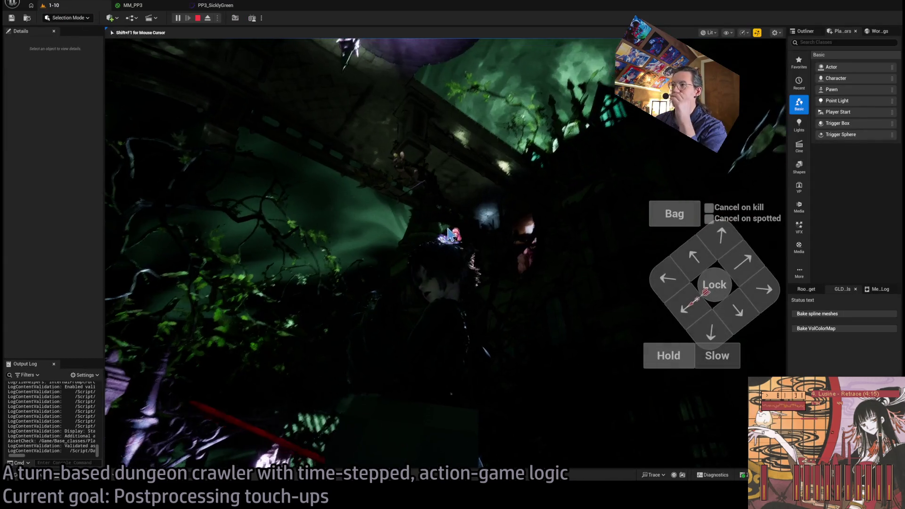
key("e")
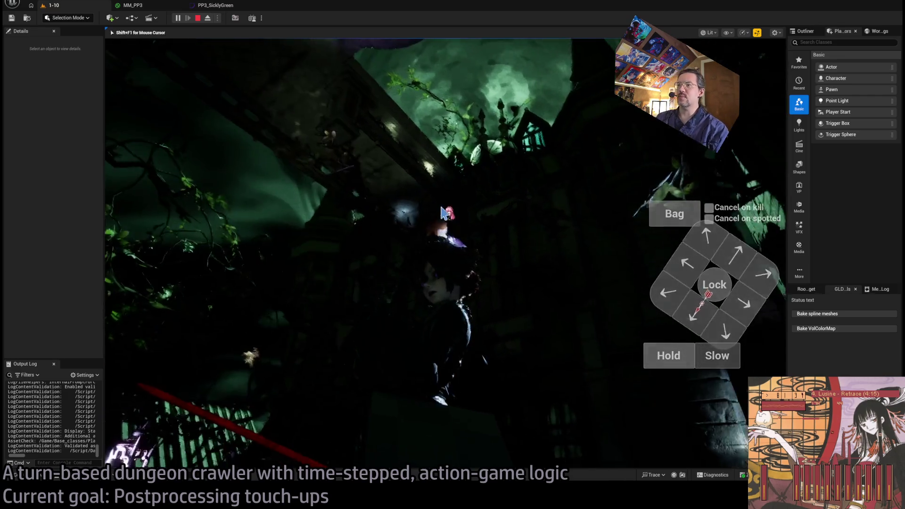
key("e")
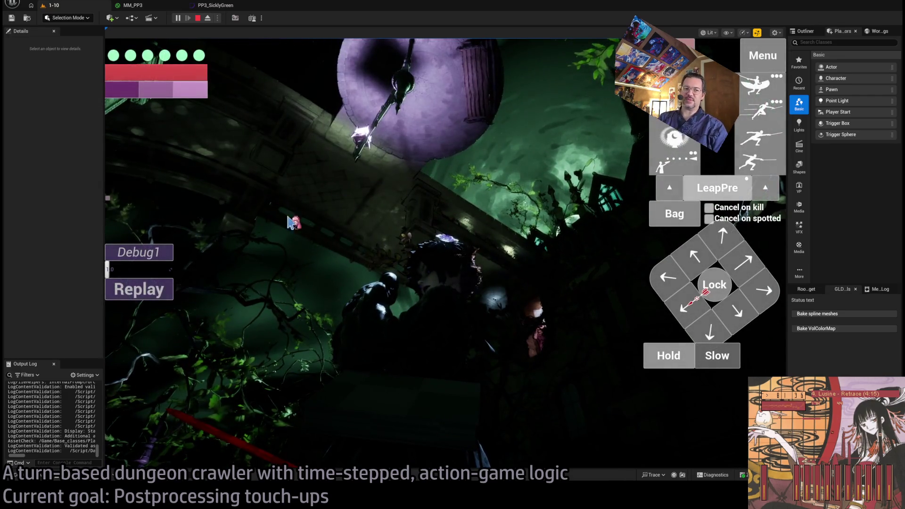
key("e")
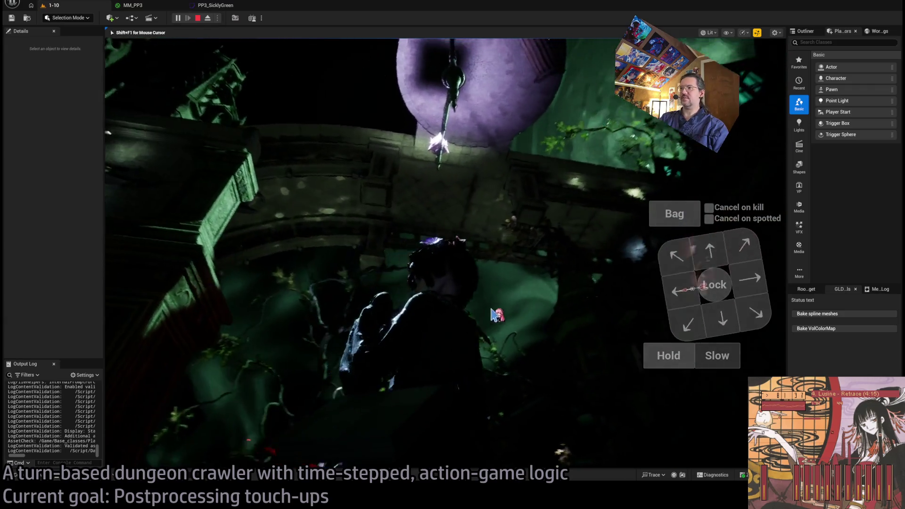
key("e")
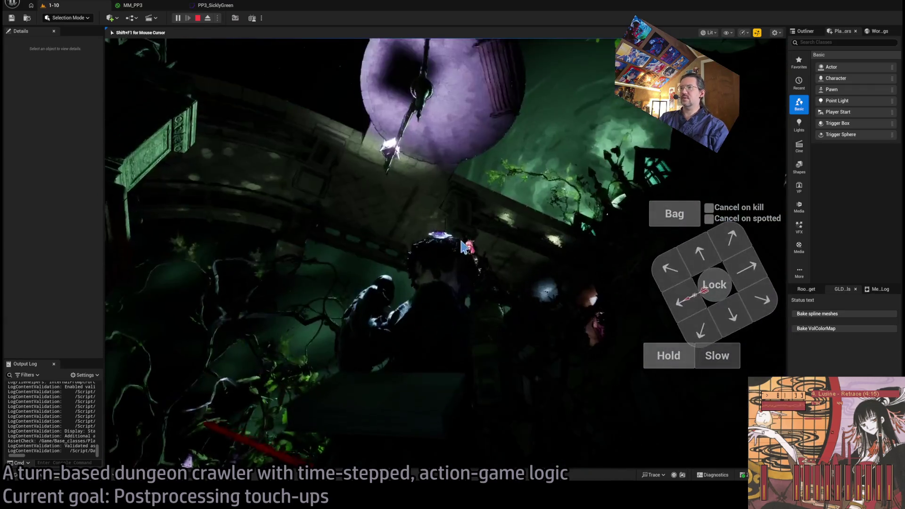
key("e")
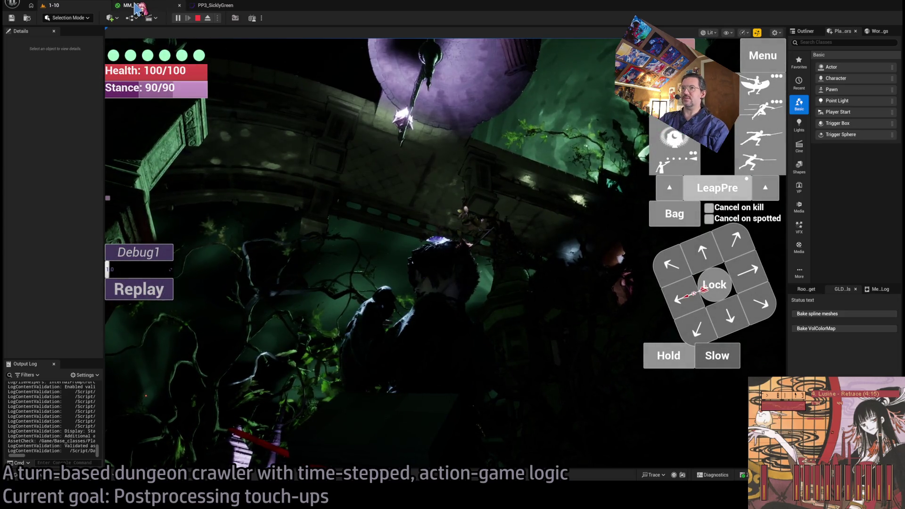
left_click(136, 5)
left_click(222, 5)
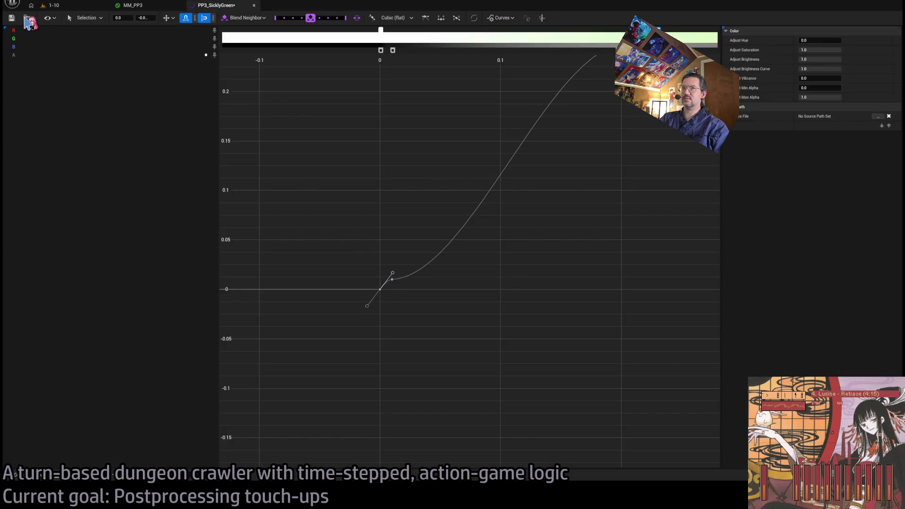
left_click(45, 6)
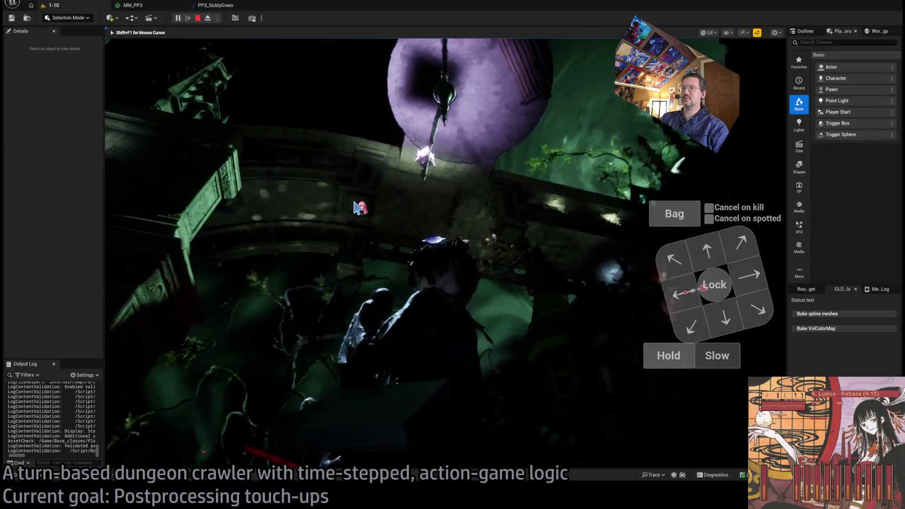
left_click(407, 229)
key("e")
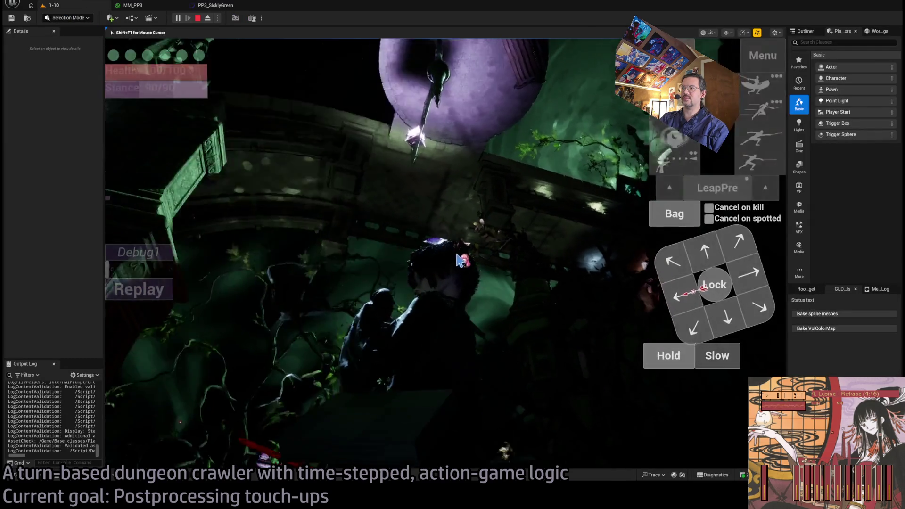
key("e")
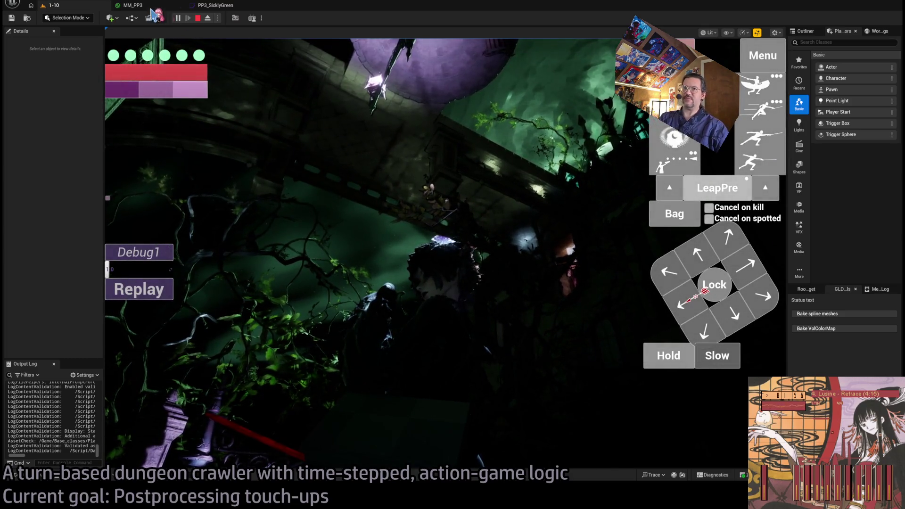
left_click(133, 5)
Zoom out to see the whole PP3_SicklyGreen curve, checking its 0.248 peak key at 0.199
left_click(220, 5)
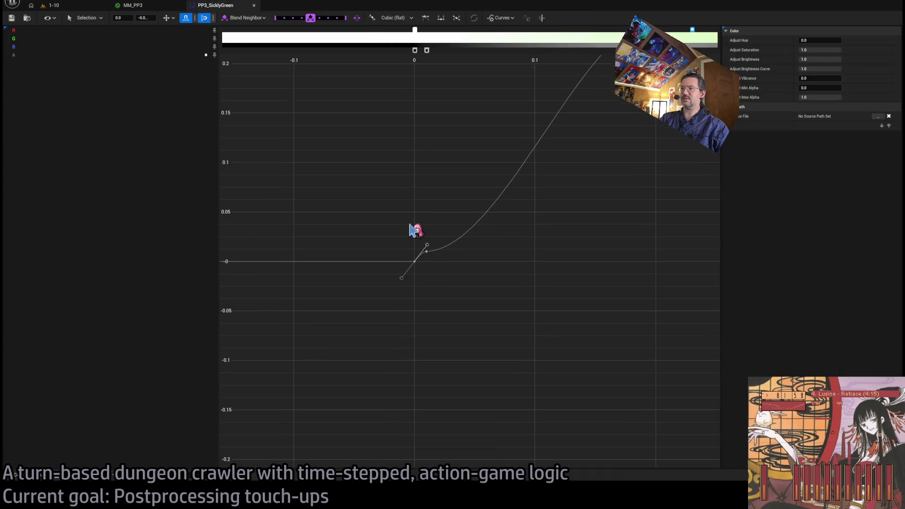
scroll(566, 198, "down", 4)
scroll(542, 253, "down", 2)
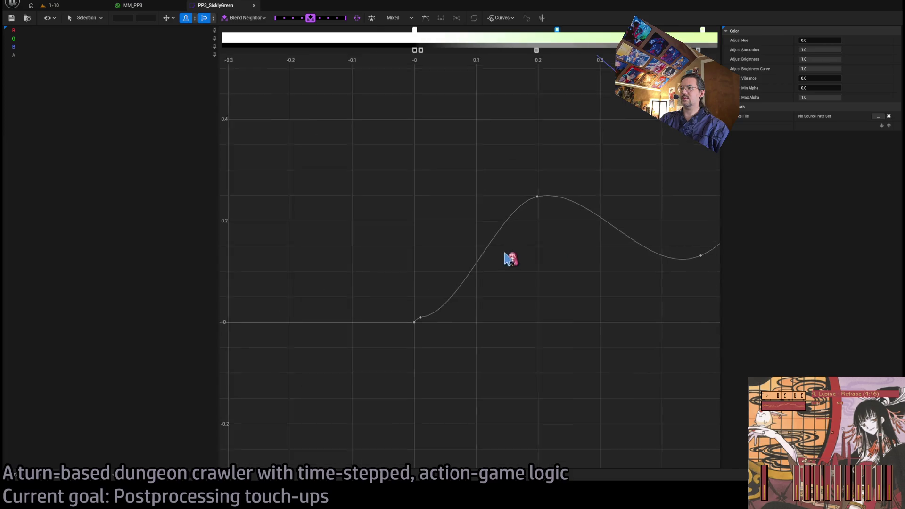
left_click(498, 245)
scroll(500, 250, "down", 3)
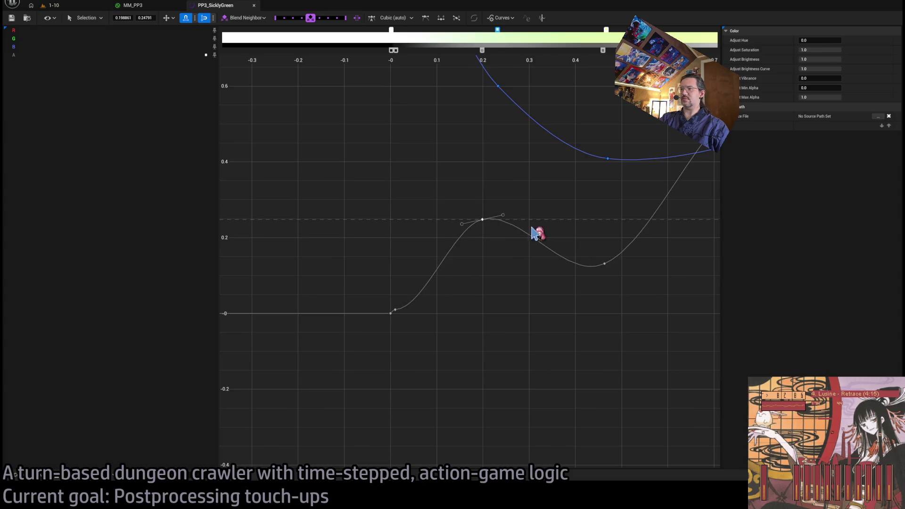
key("a")
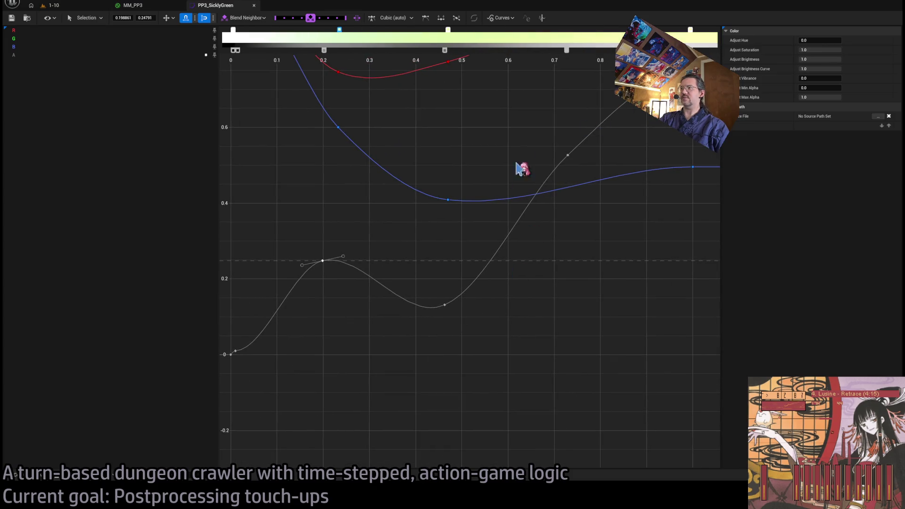
scroll(383, 185, "down", 2)
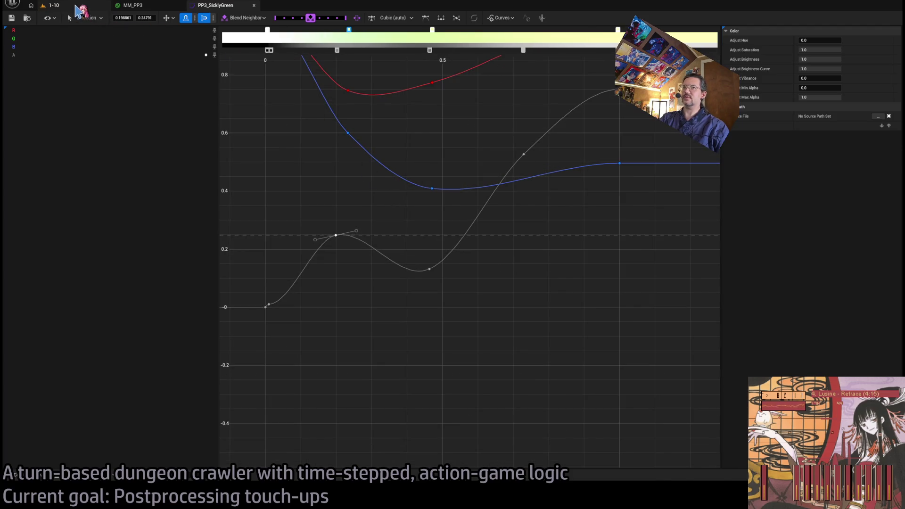
left_click(78, 8)
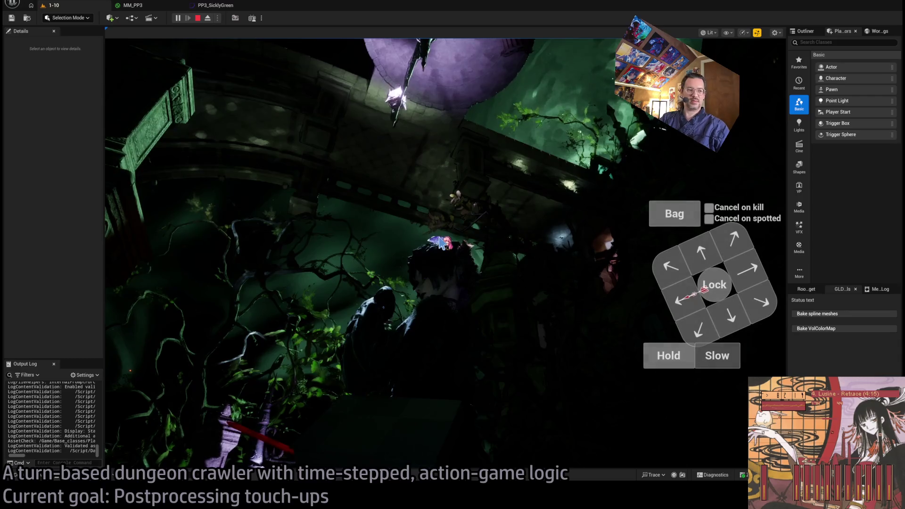
Plan a projectile attack, execute two turns, then stop the play session
left_click(658, 363)
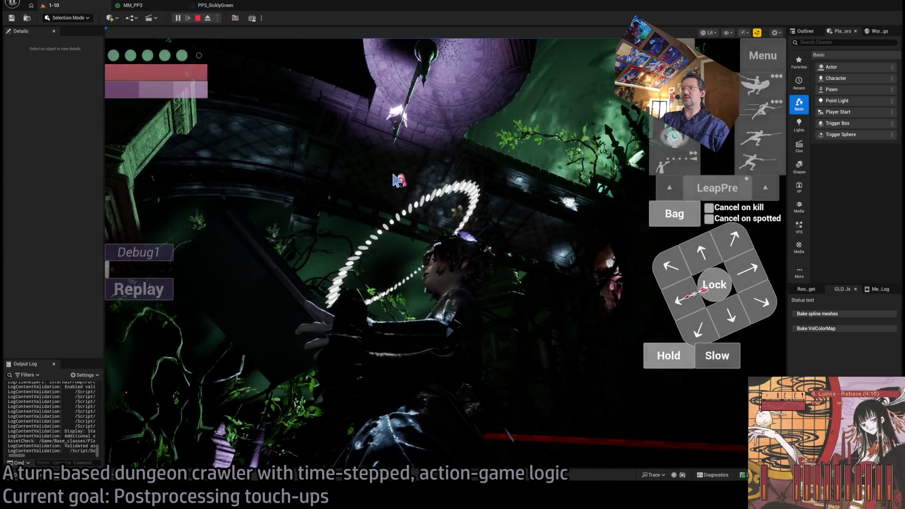
left_click(143, 297)
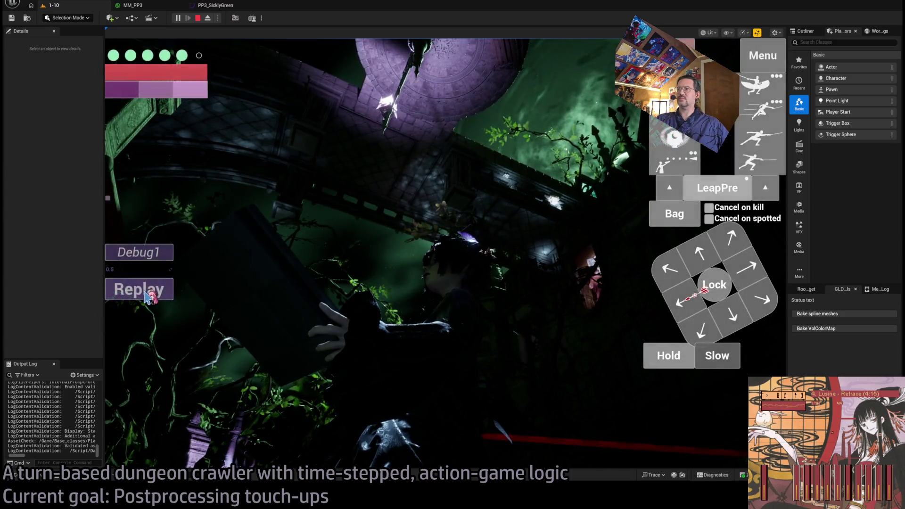
left_click(171, 283)
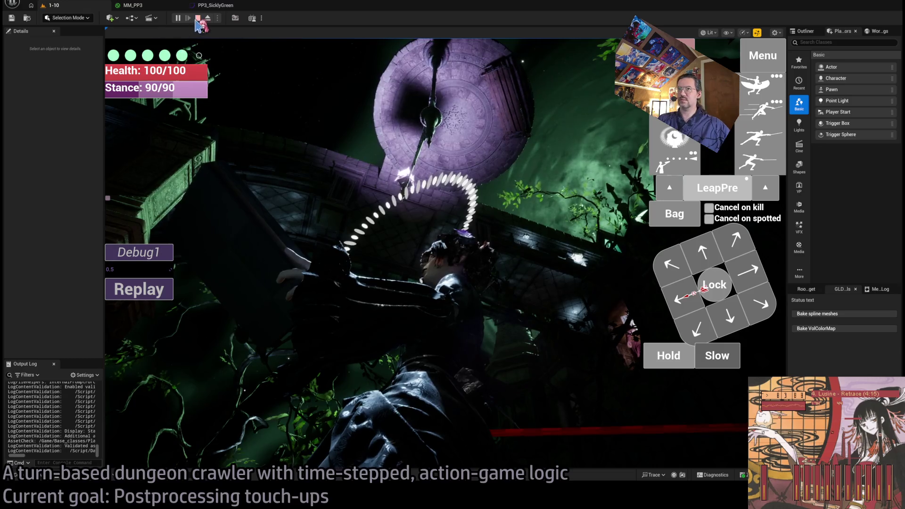
left_click(198, 19)
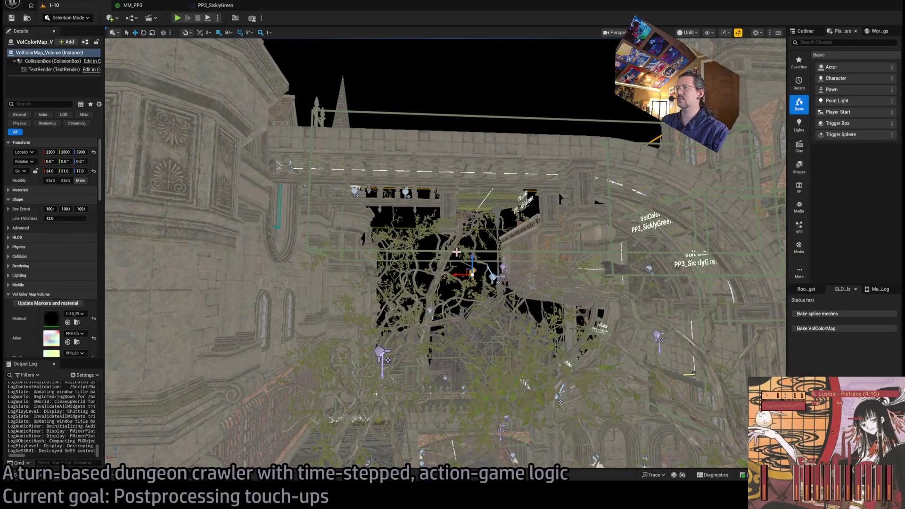
Nudge VolColorMapMarker13 along X, select VolColorMap_Volume from overhead, and restart play
left_click(479, 243)
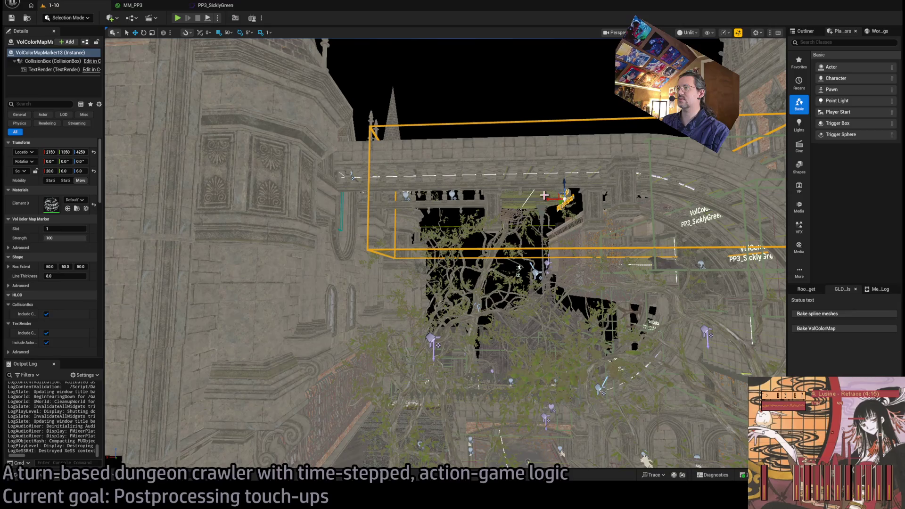
left_click_drag(544, 196, 547, 199)
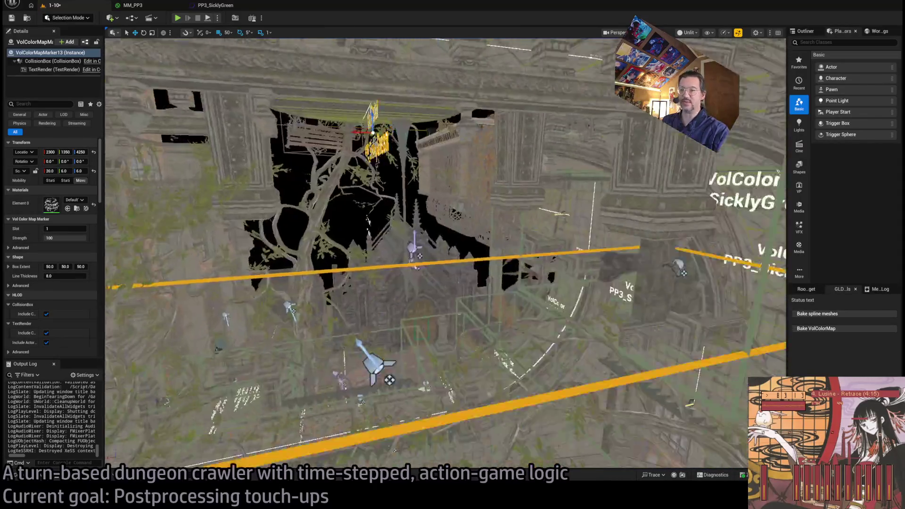
left_click(494, 161)
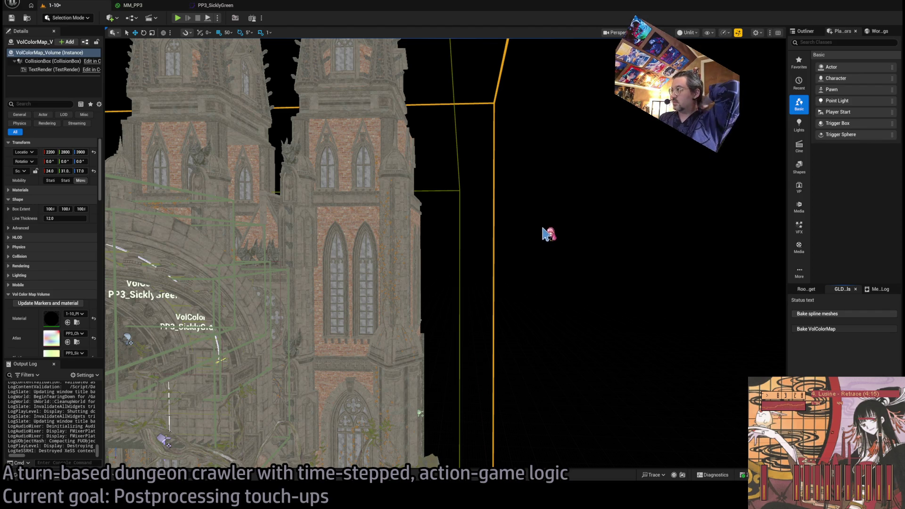
left_click_drag(580, 228, 585, 387)
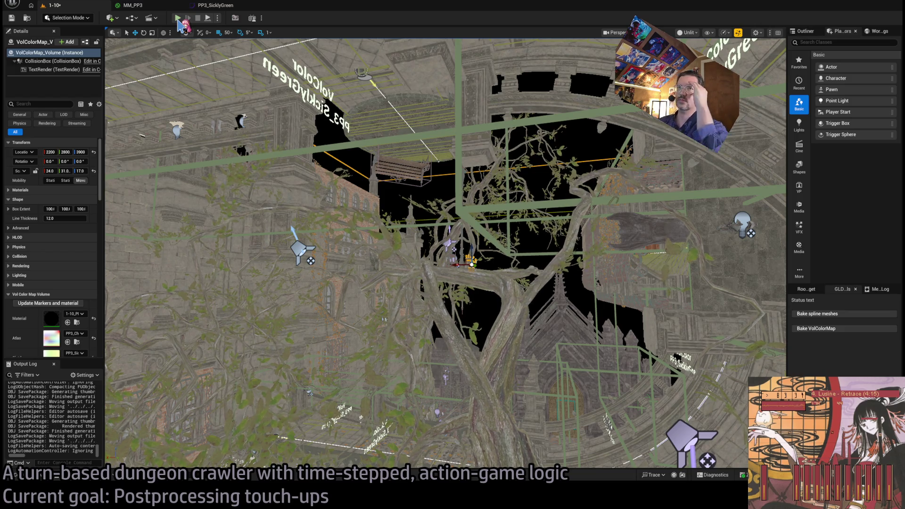
key("alt+p")
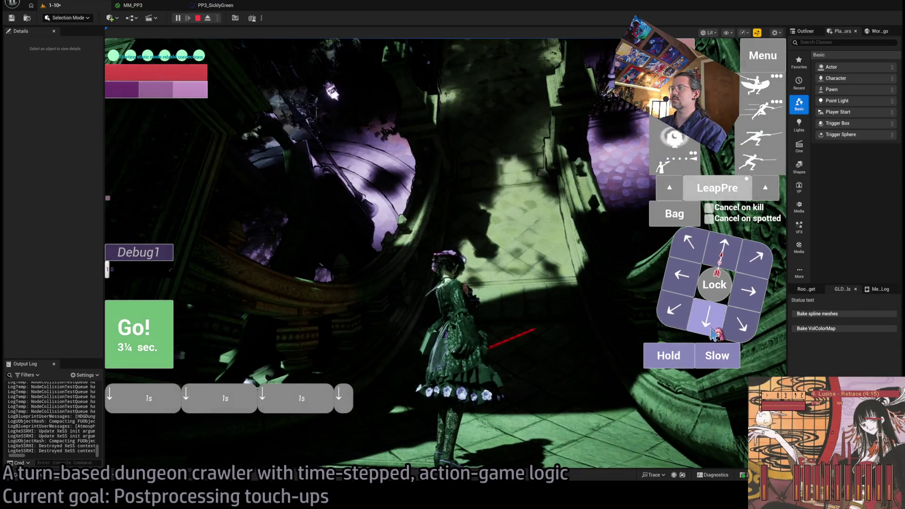
Execute a turn with a half-second wait and projectile attack, then stop play facing the stone wall
left_click(669, 356)
left_click(757, 160)
left_click(170, 339)
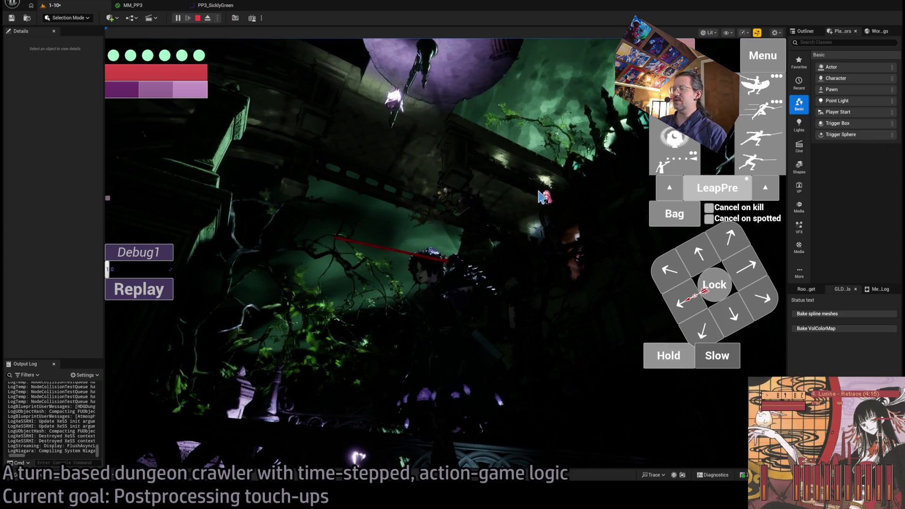
key("Escape")
mouse_move(446, 255)
left_mouse_down()
mouse_move(471, 241)
mouse_move(498, 188)
left_mouse_up()
Move VolColorMapMarker13 slightly along X, then select and frame VolColorMap_Volume
left_click(500, 193)
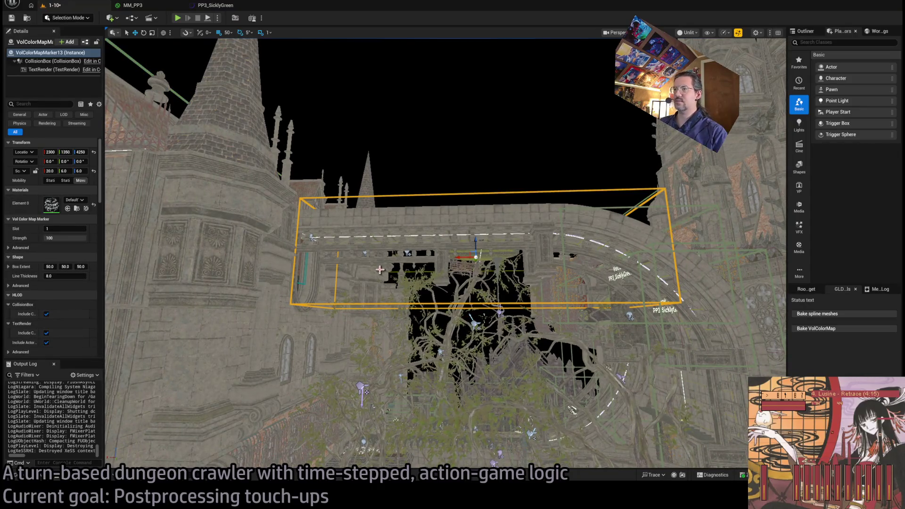
left_click_drag(461, 258, 447, 259)
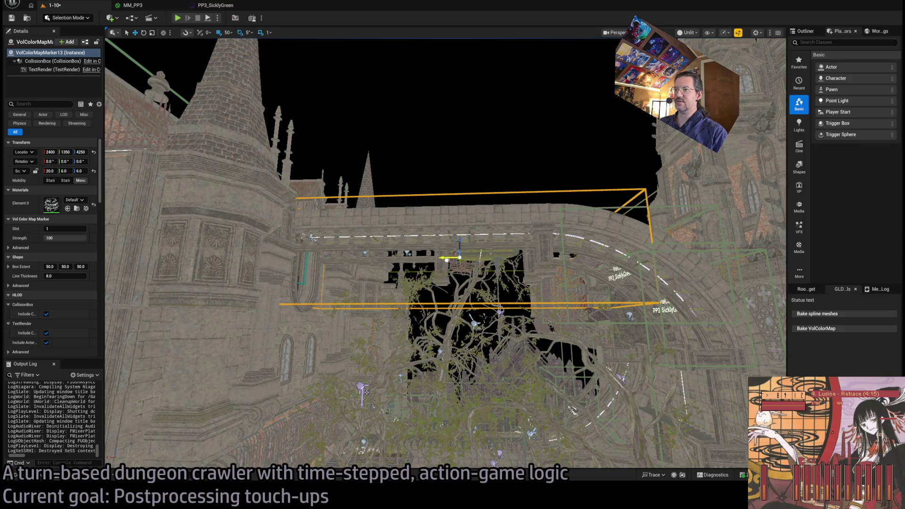
left_click(492, 199)
key("f")
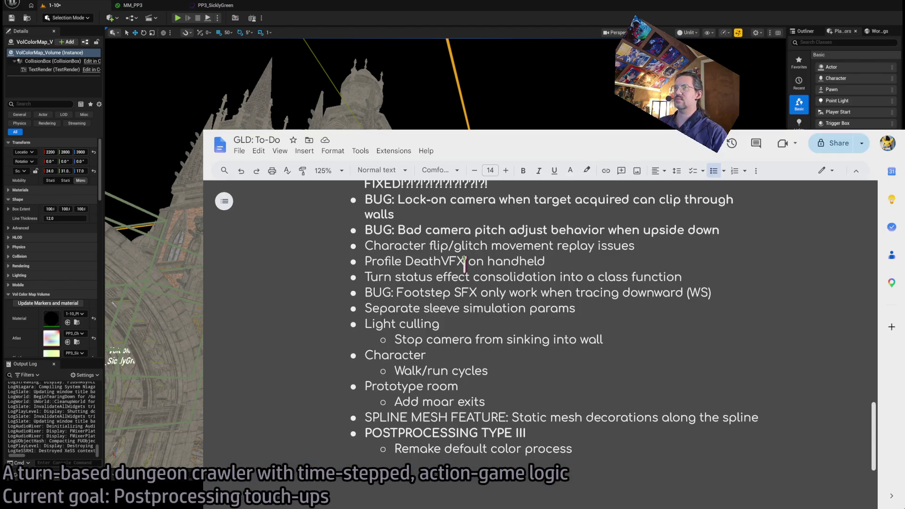
Search YouTube for 'lusine live' in a new tab and open the KEXP full performance
key("ctrl+t")
type("lusine live")
key("Return")
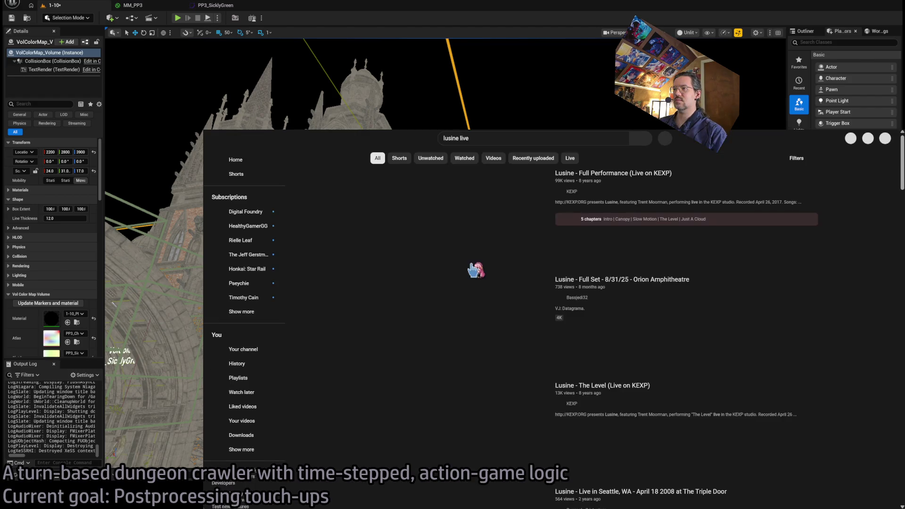
left_click(473, 266)
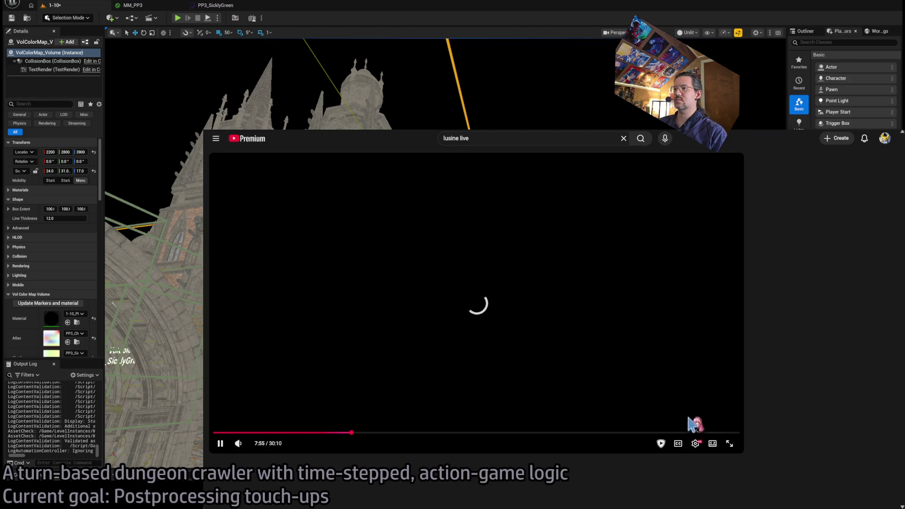
Play from the Canopy chapter in theater mode, with the browser shrunk to the lower right
left_click(701, 432)
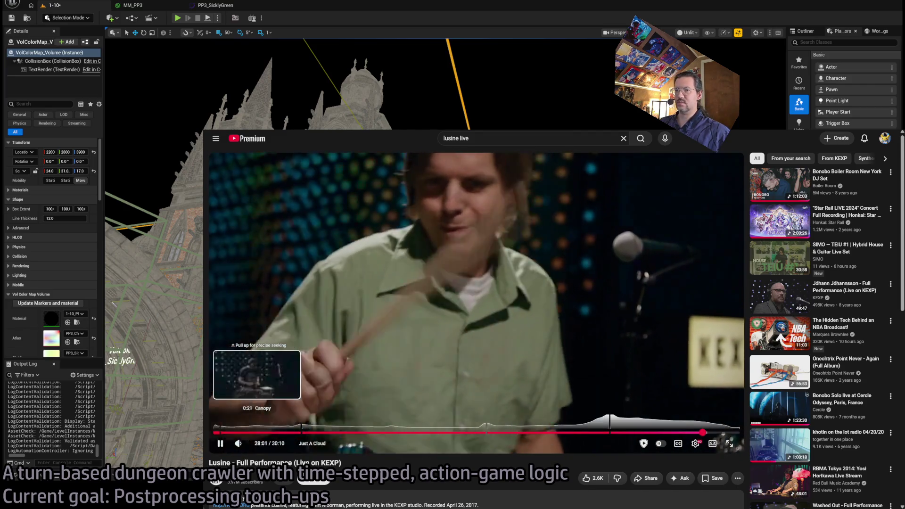
left_click(220, 432)
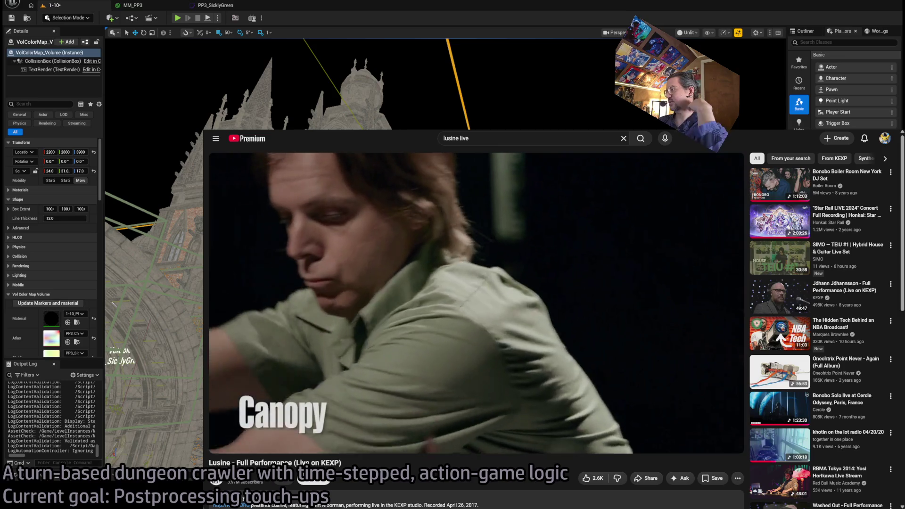
key("super+Down")
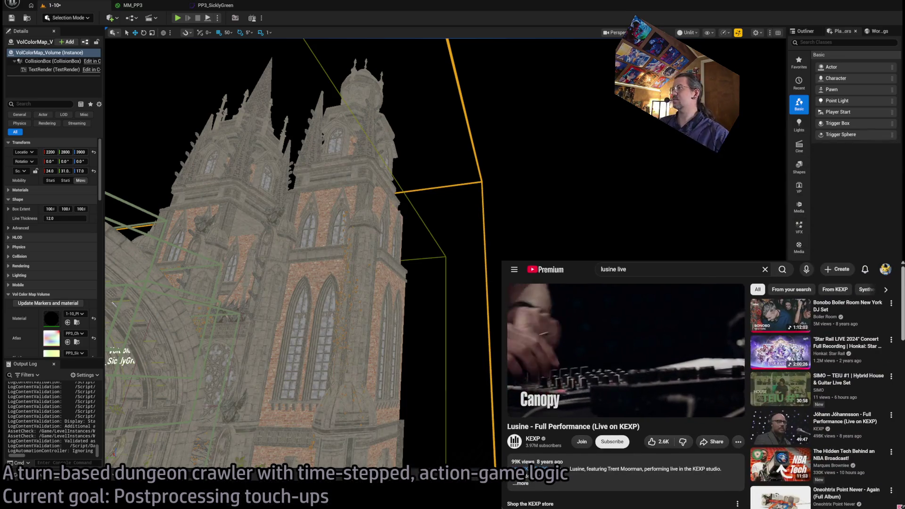
key("t")
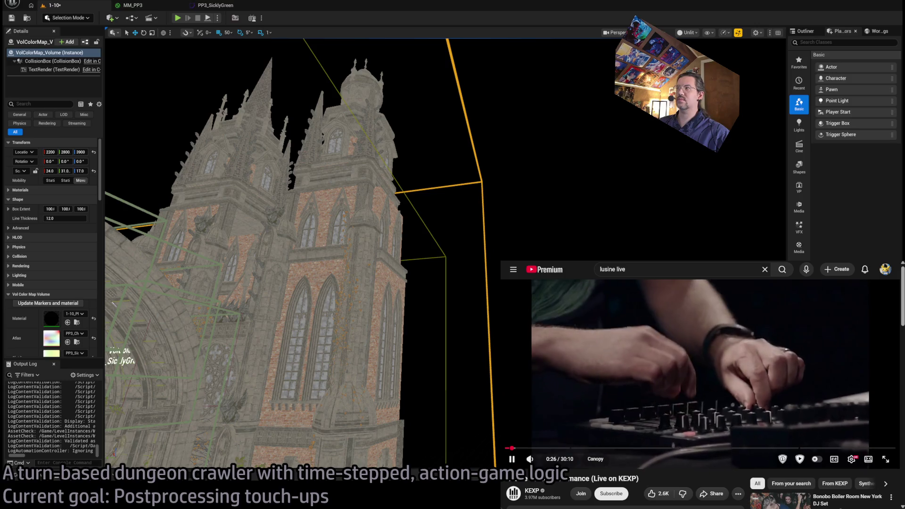
left_click_drag(757, 469, 846, 478)
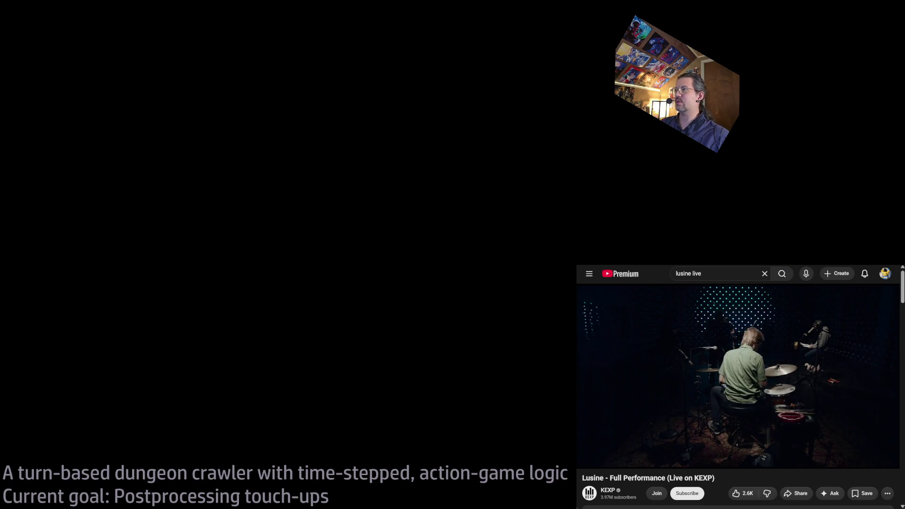
Bring the media player playing the Lusine KEXP performance to the front instead of the browser
key("alt+Tab")
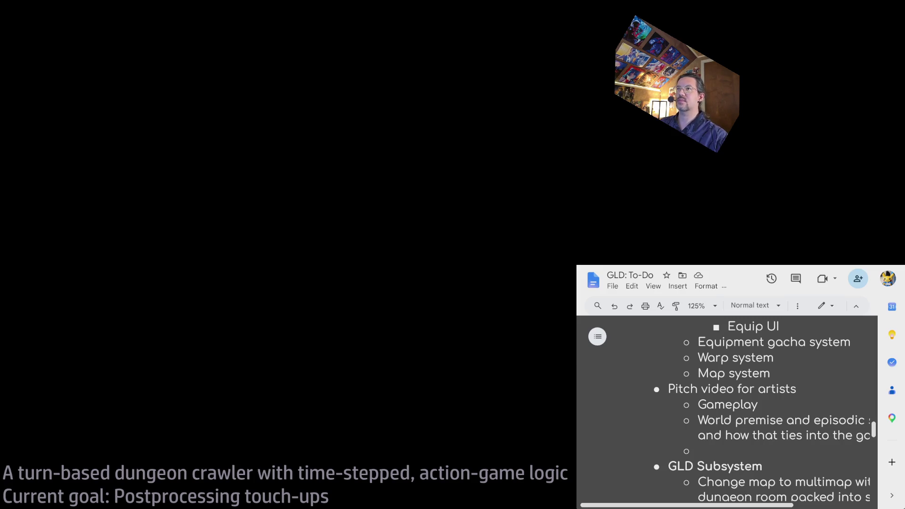
left_click(513, 377)
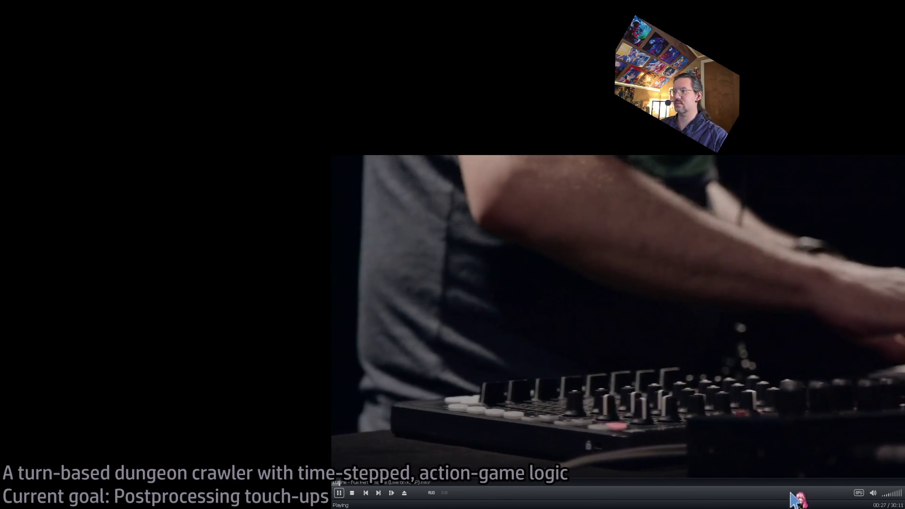
Play the performance from about 1:32 at 50% volume in a small lower-right window
left_click(847, 491)
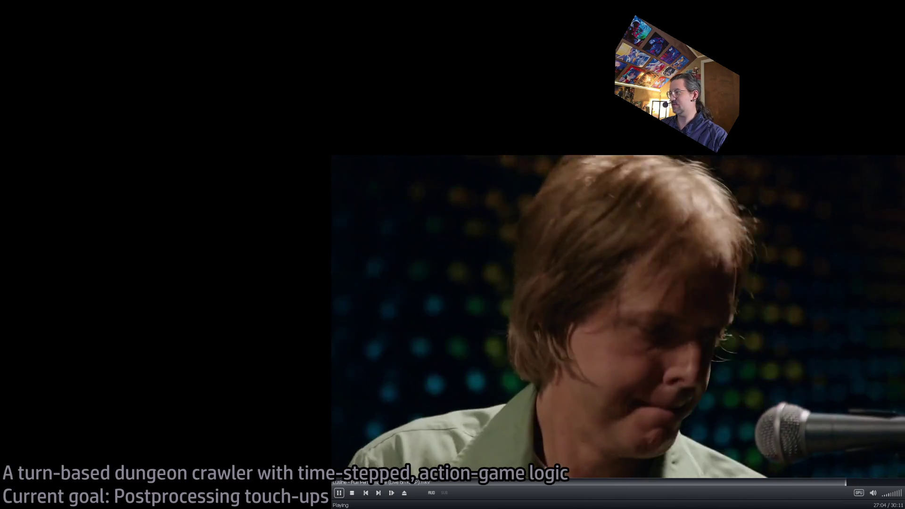
scroll(753, 500, "down", 2)
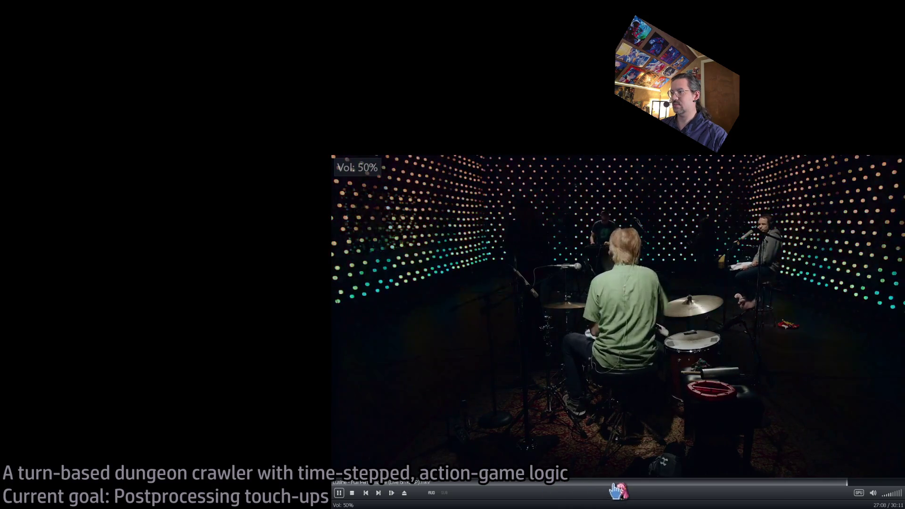
scroll(604, 503, "down", 1)
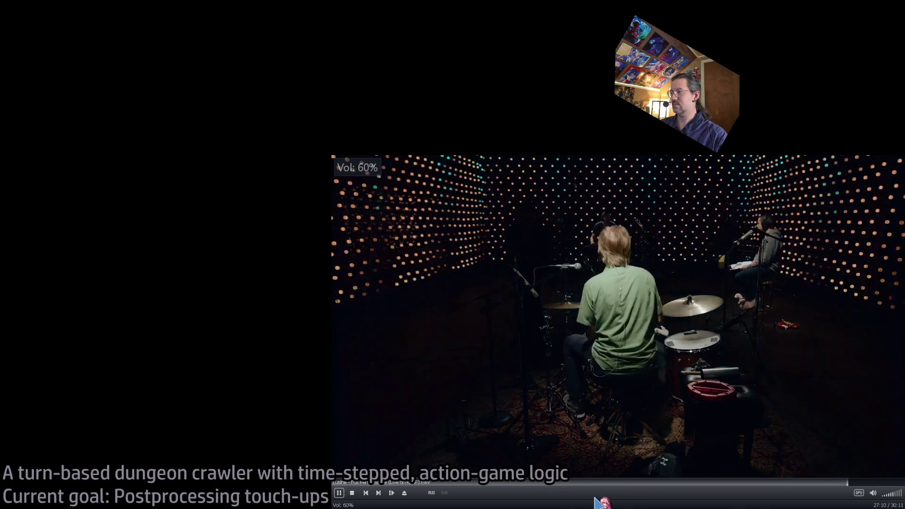
left_click(353, 482)
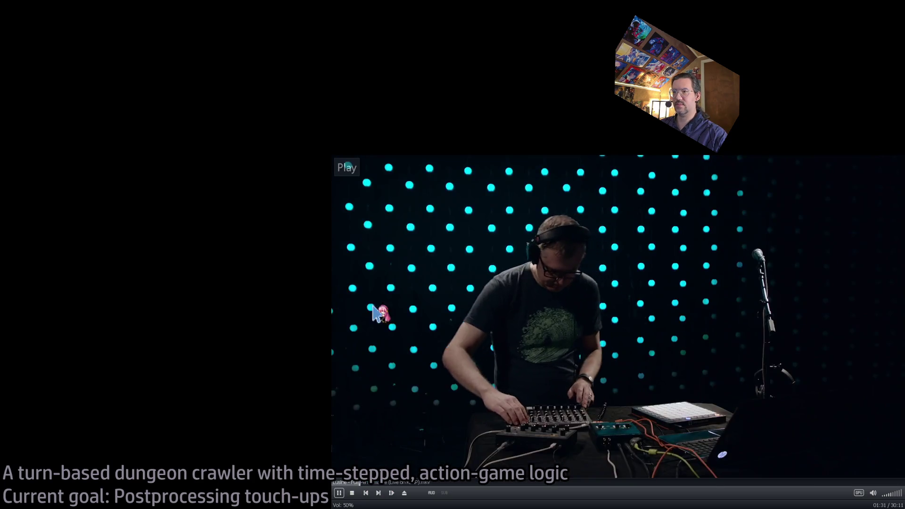
left_click(358, 482)
key("space")
mouse_move(332, 157)
left_mouse_down()
mouse_move(621, 346)
mouse_move(716, 371)
left_mouse_up()
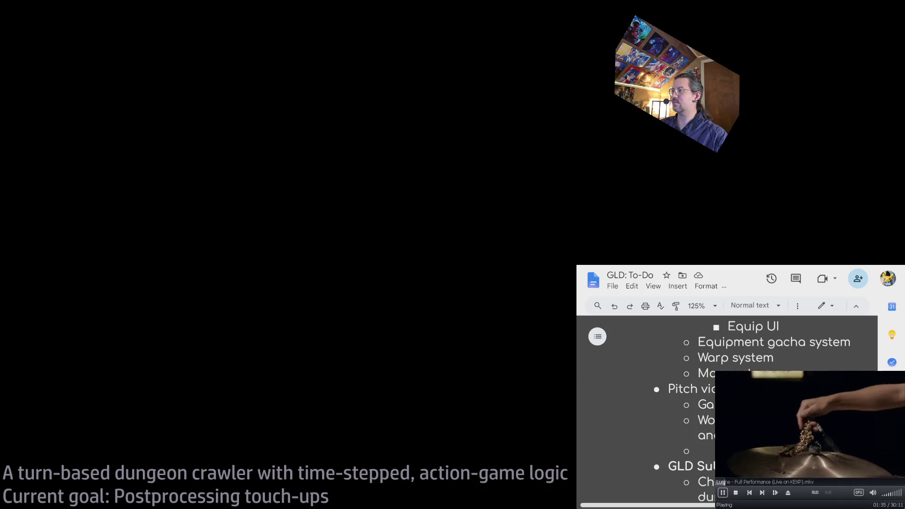
left_click_drag(724, 482, 654, 482)
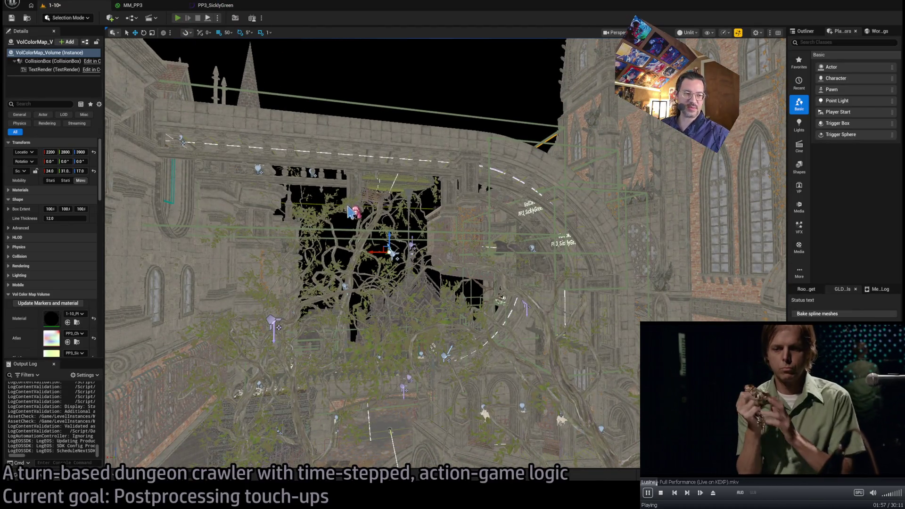
Start a play session, execute the queued moves and advance two turns toward the doorway
key("alt+p")
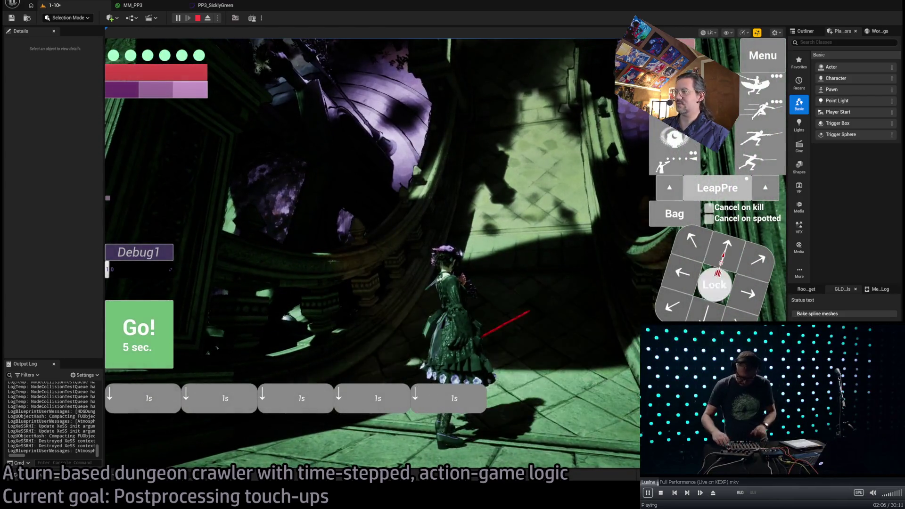
left_click(170, 337)
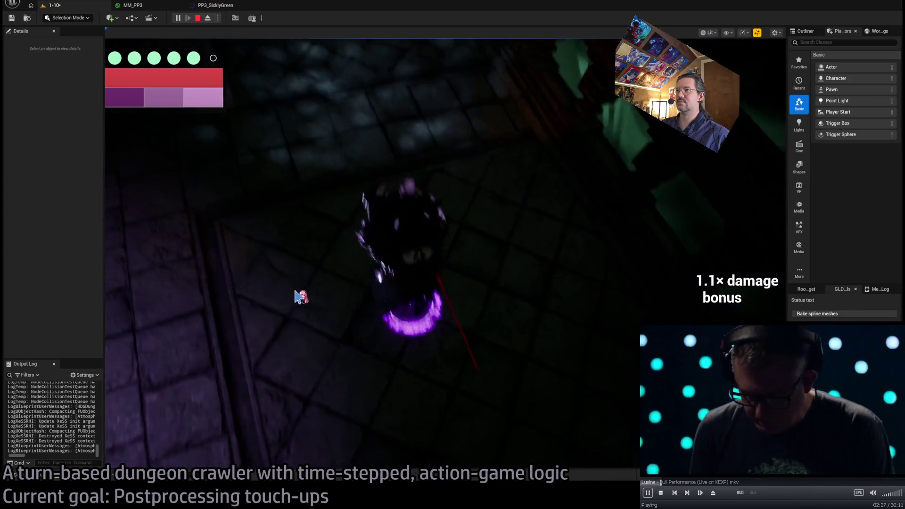
key("w")
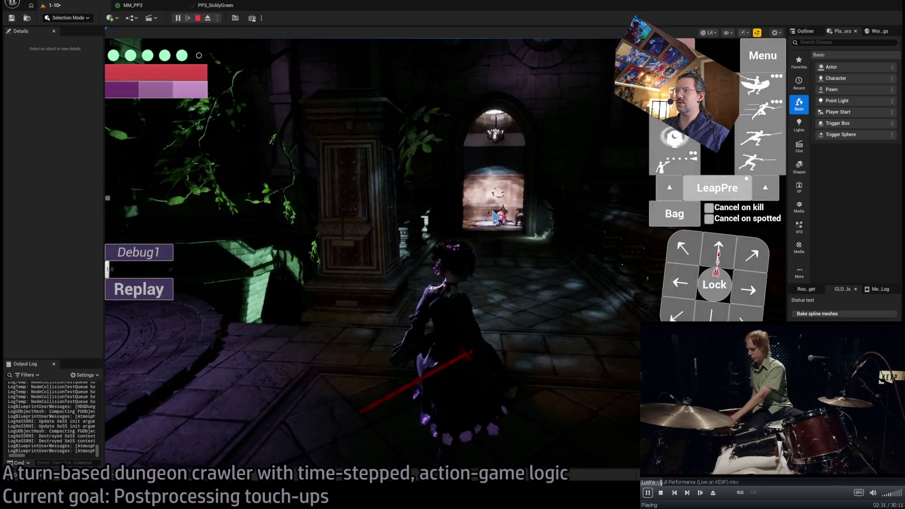
key("w")
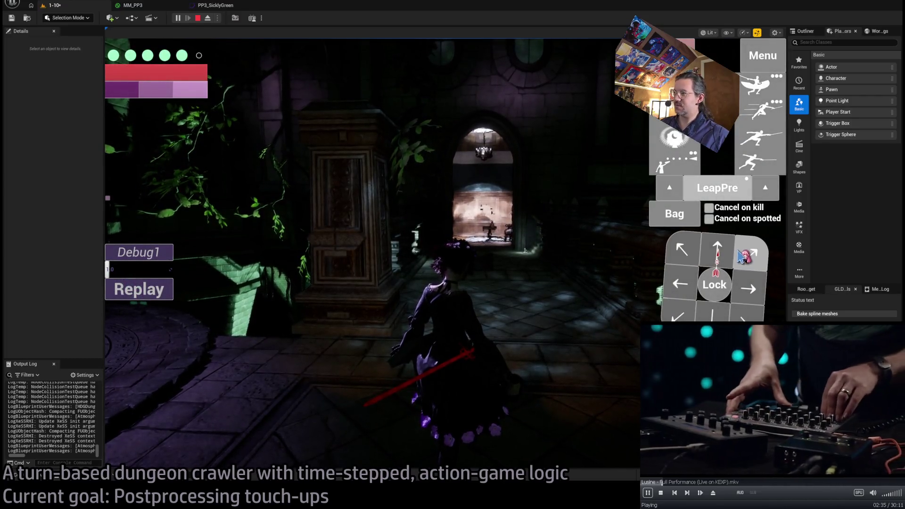
Set internal resolution to 1440p and anti-aliasing to TSR Low, then execute up-right moves
left_click(769, 56)
left_click(431, 81)
left_click(339, 128)
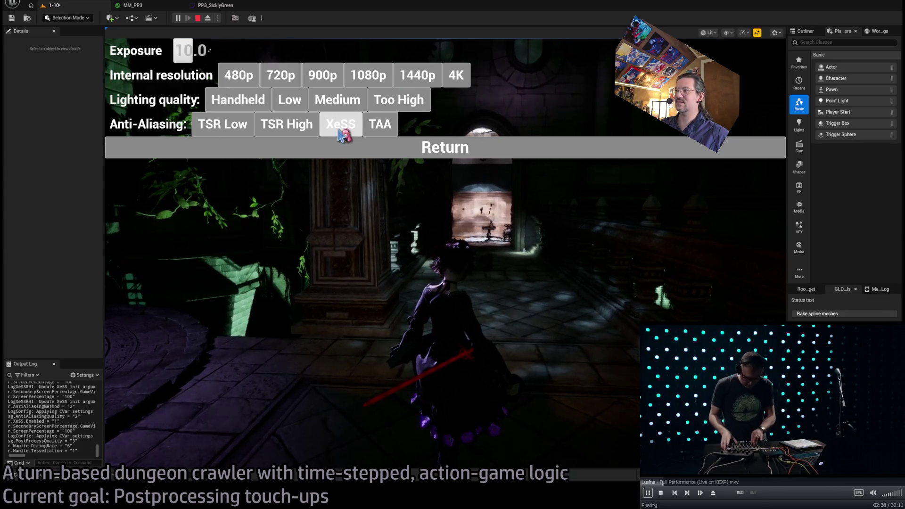
left_click(293, 134)
left_click(245, 127)
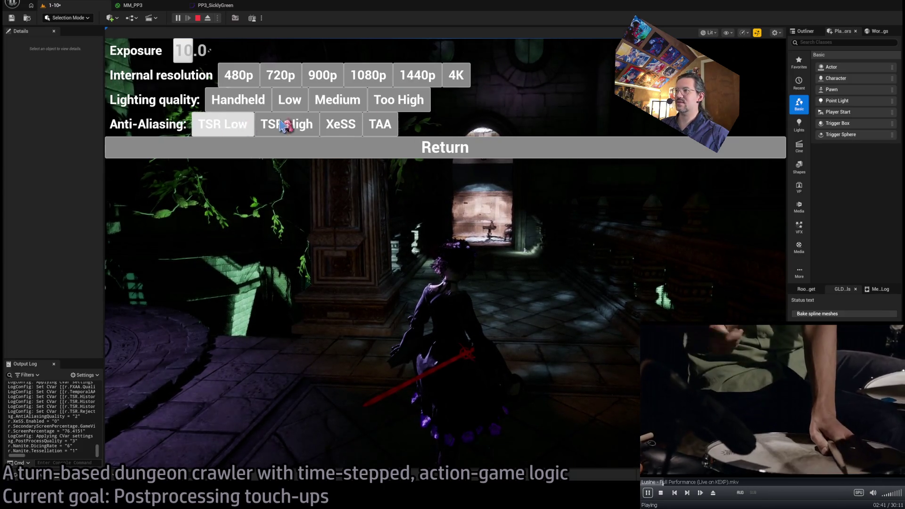
left_click(406, 81)
left_click(443, 148)
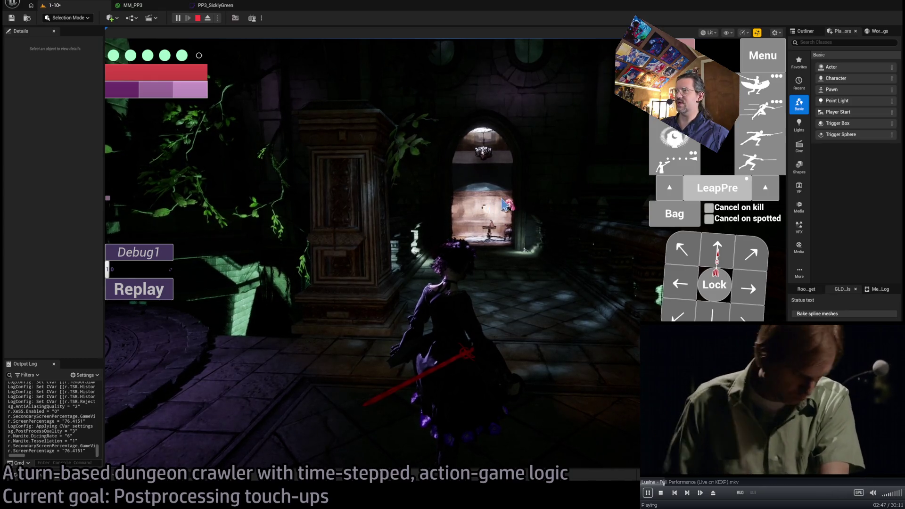
left_click(751, 257)
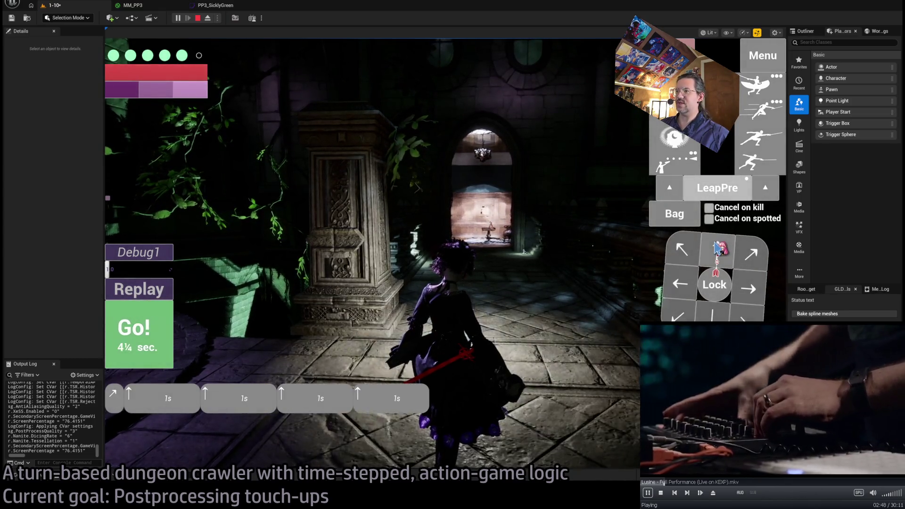
left_click(157, 322)
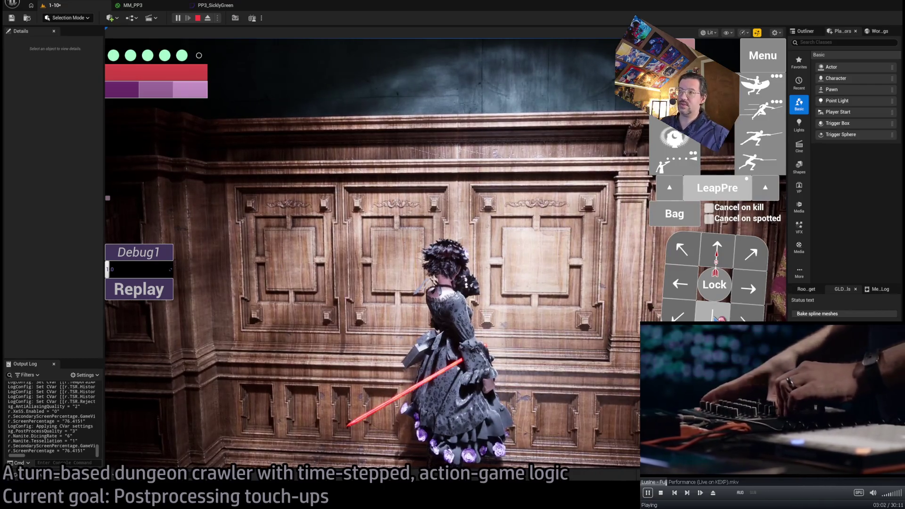
Walk the character through the green-lit doorway into the red-lit, wood-panelled room
left_click(542, 348)
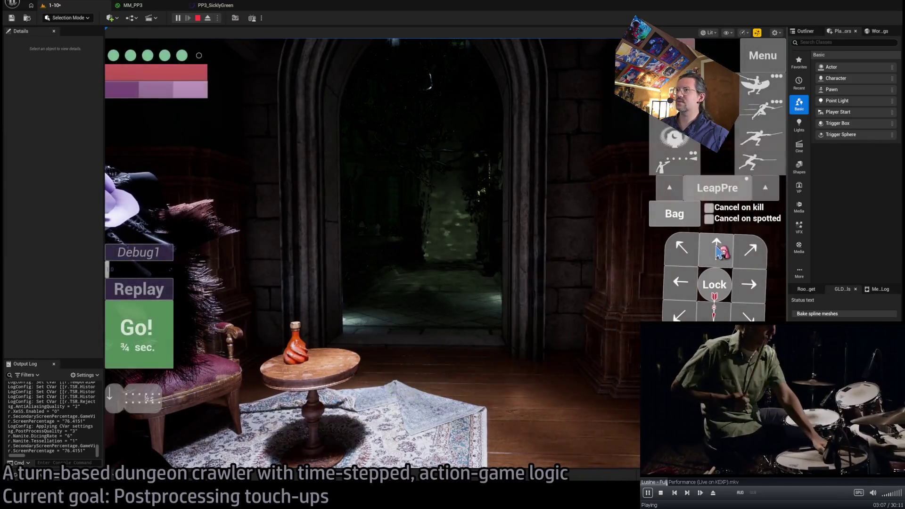
left_click(143, 325)
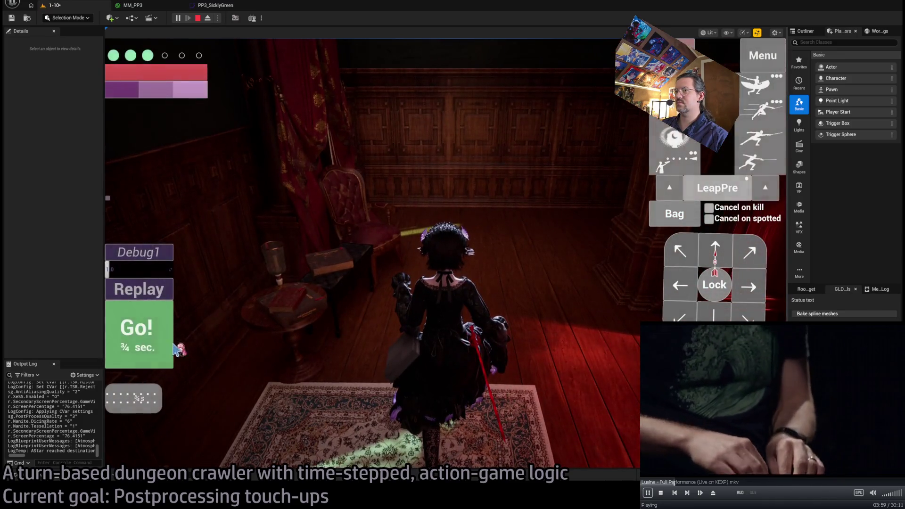
left_click(167, 358)
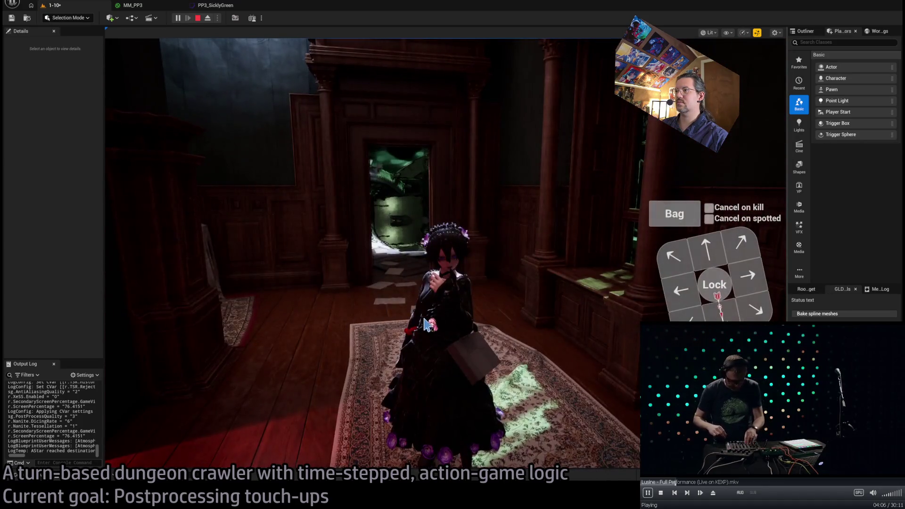
Stop the play-test and set Room_nav_surface5's Lucidity to 45 %
key("Escape")
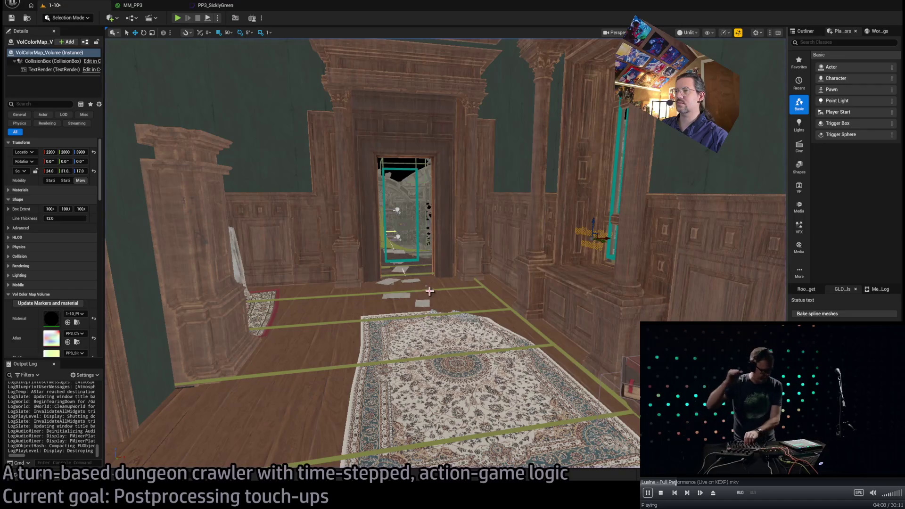
left_click(431, 292)
left_click(431, 289)
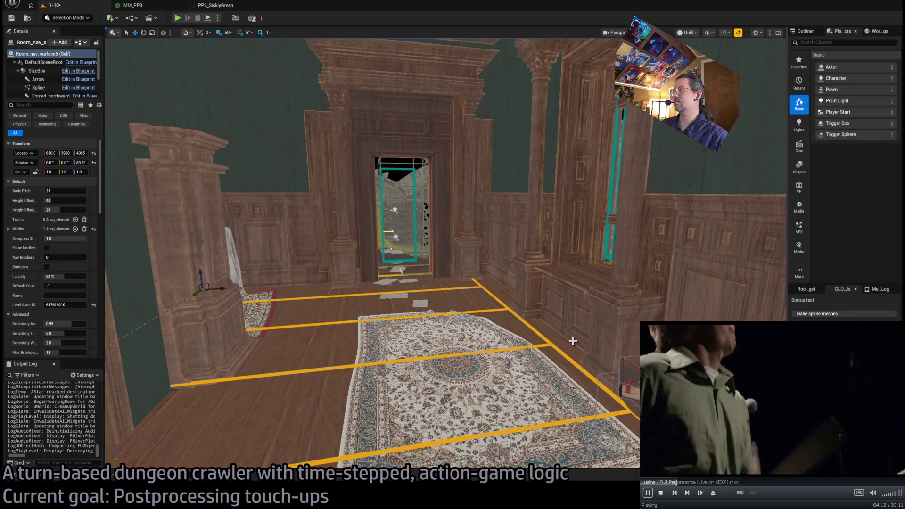
left_click(806, 32)
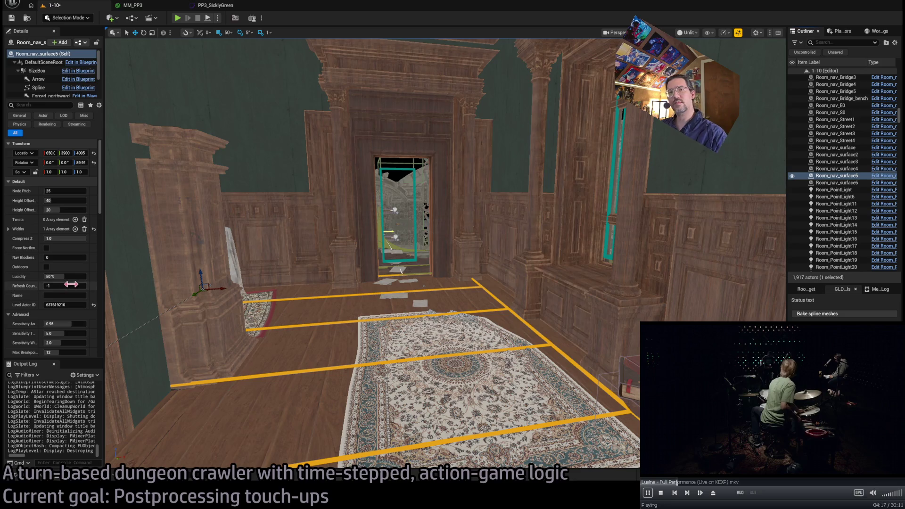
type("5")
key("Return")
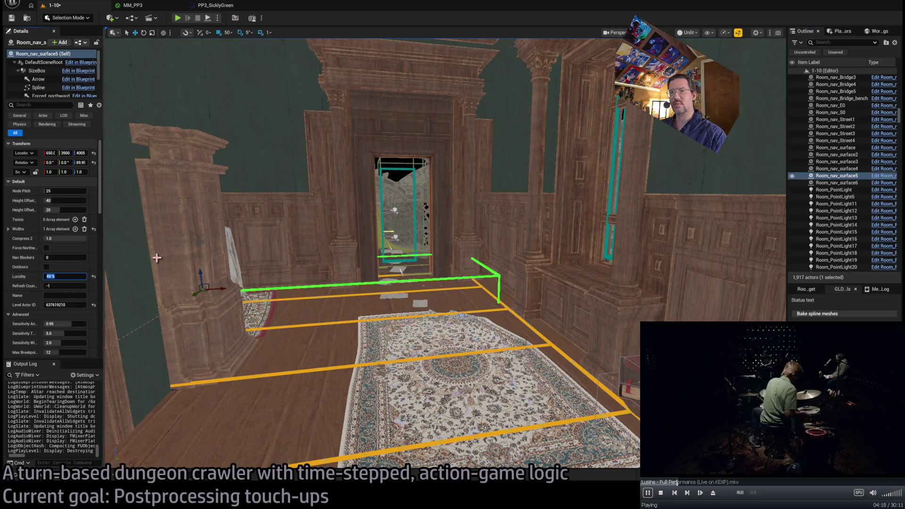
Select Room_nav_surface6 under the wooden door and start a fresh play-test
key("w")
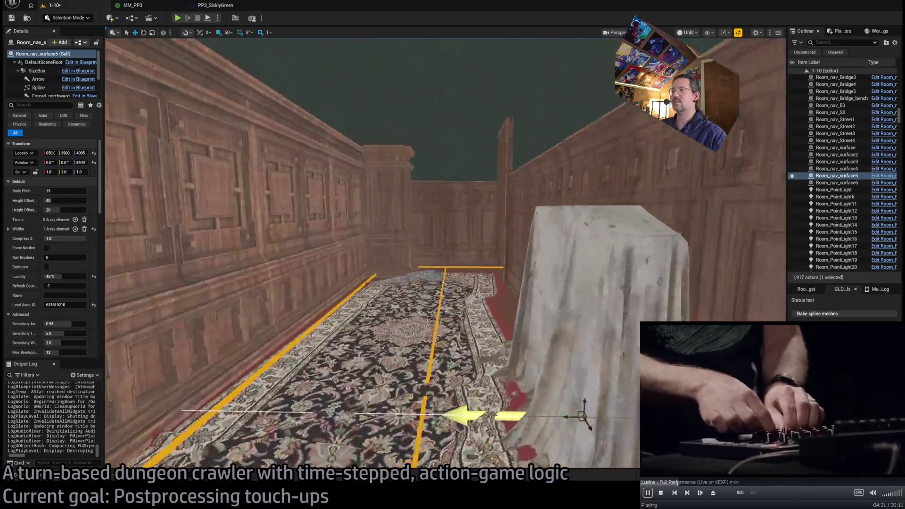
mouse_move(405, 267)
left_mouse_down()
mouse_move(321, 266)
mouse_move(405, 266)
left_mouse_up()
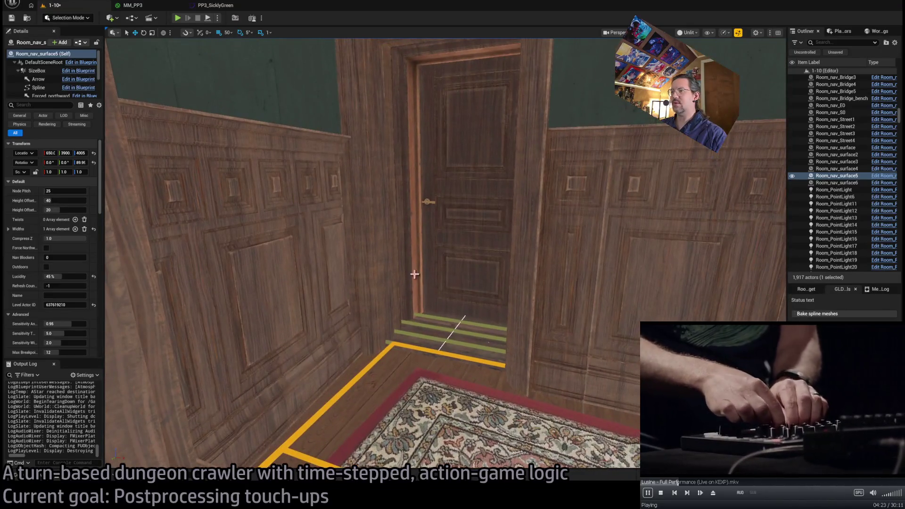
left_click(449, 320)
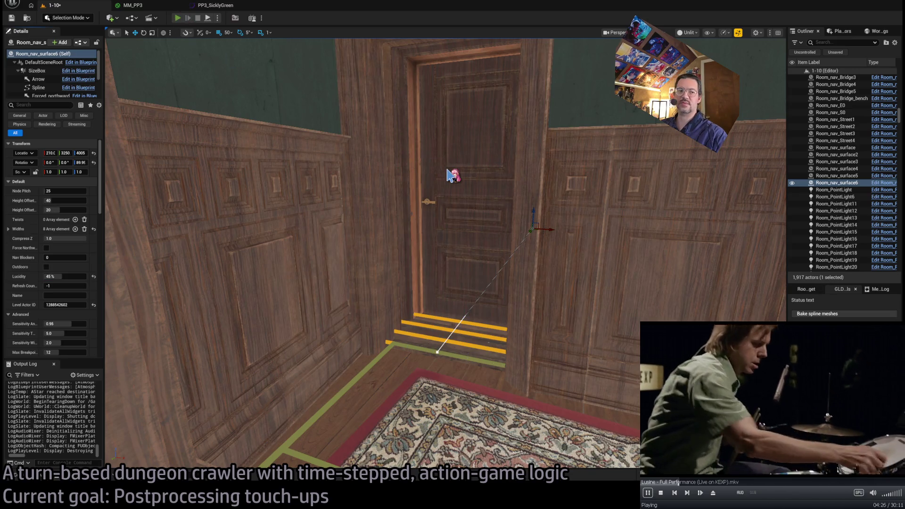
key("alt+p")
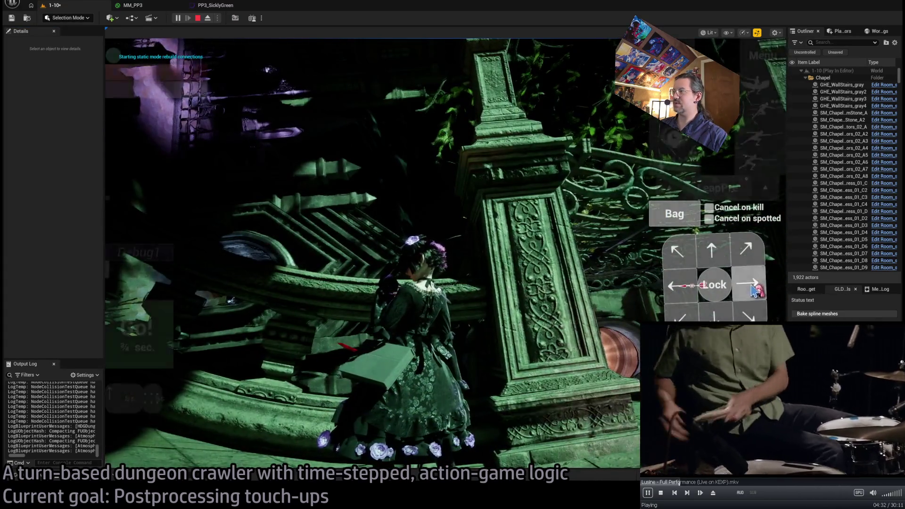
Queue up-left and left moves, execute a stance-breaker thrust, walk into the room, then stop PIE
key("q")
key("a")
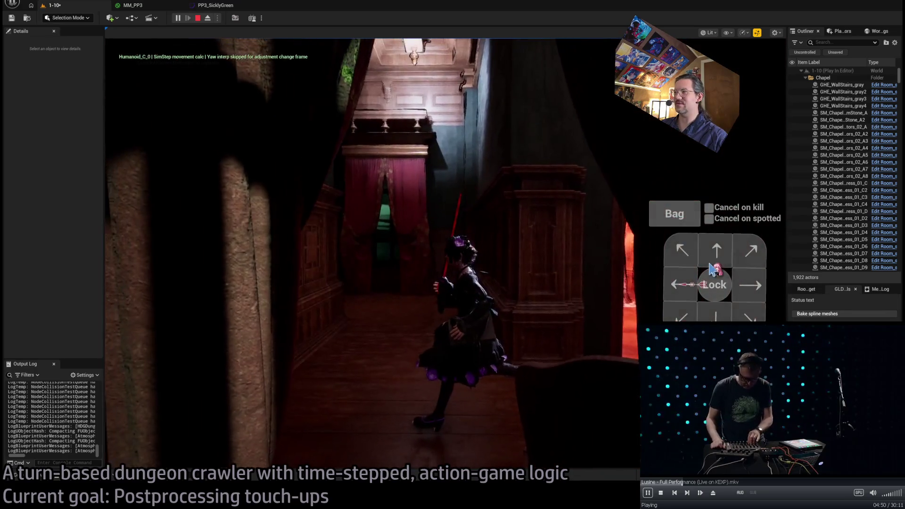
left_click(717, 252)
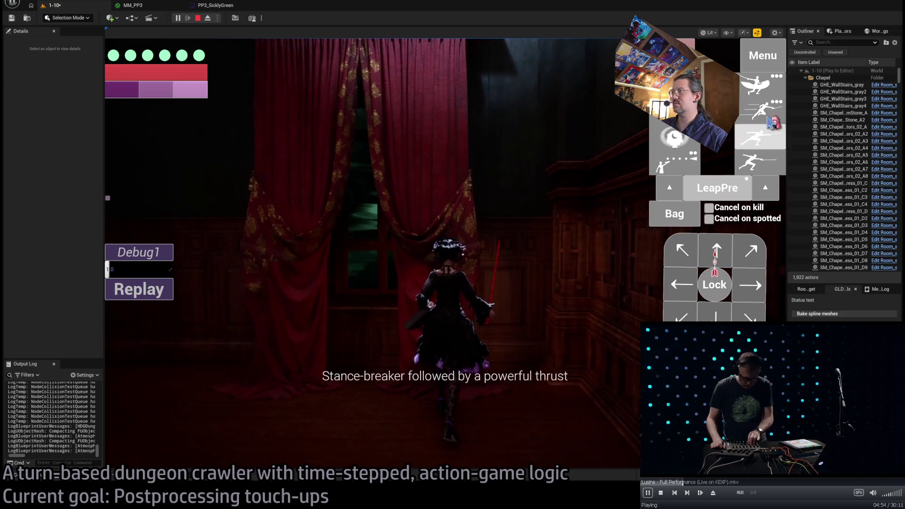
left_click(761, 120)
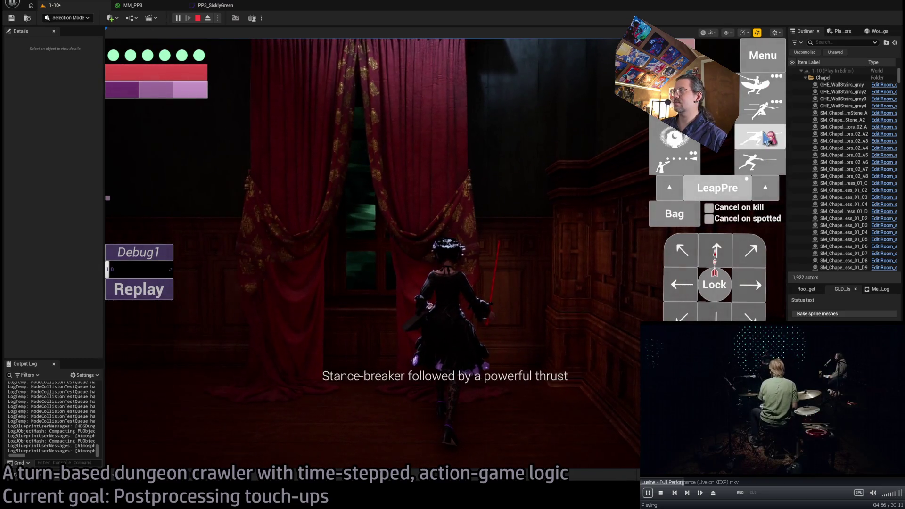
key("space")
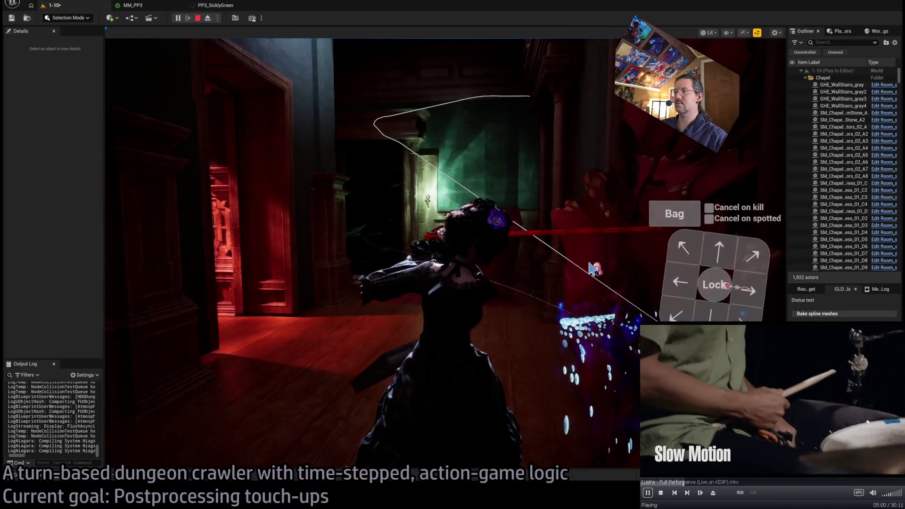
left_click(720, 252)
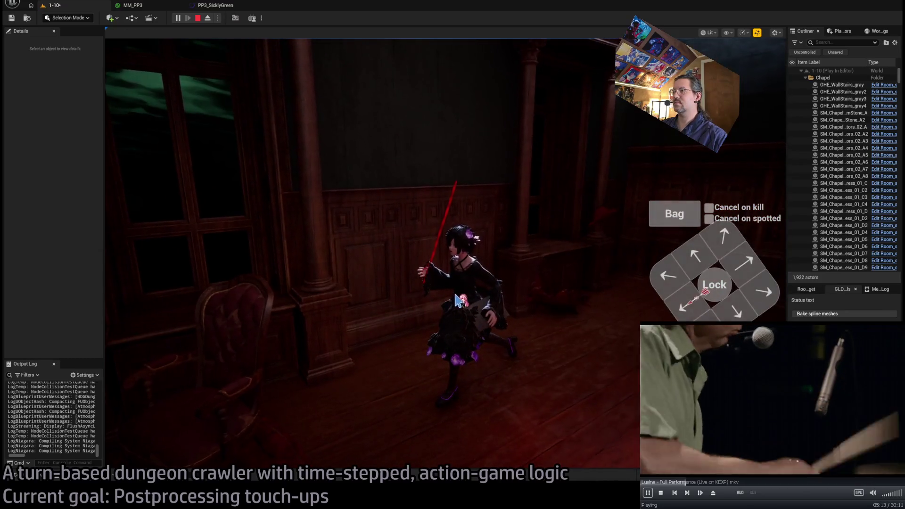
key("Escape")
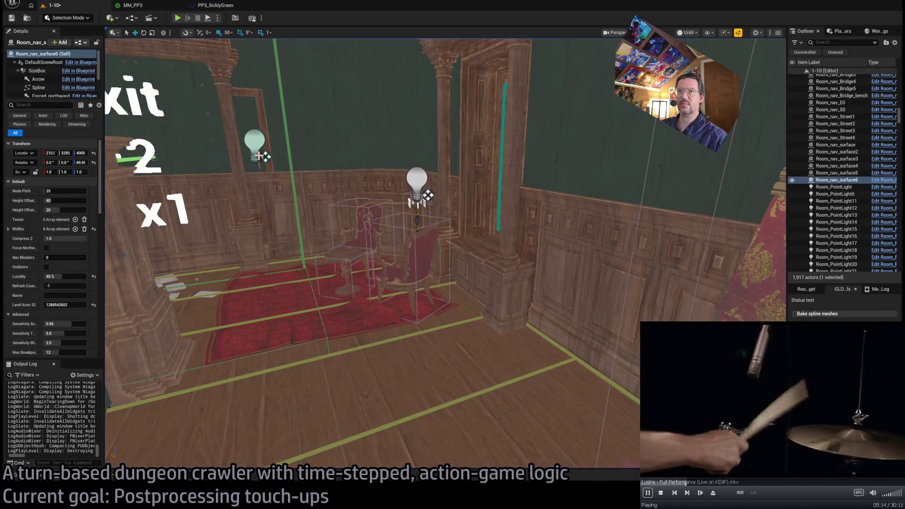
Switch to the MM_PP3 material editor tab showing its wired Emissive Color graph
left_click(158, 7)
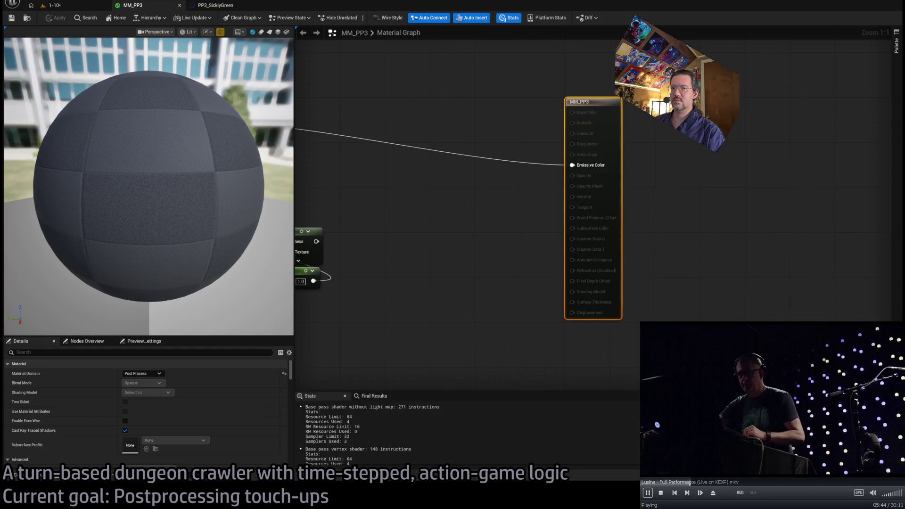
Add a reroute on the diagonal wire and connect ColorProcessing's Processed output into the Lerp input
left_click(367, 331)
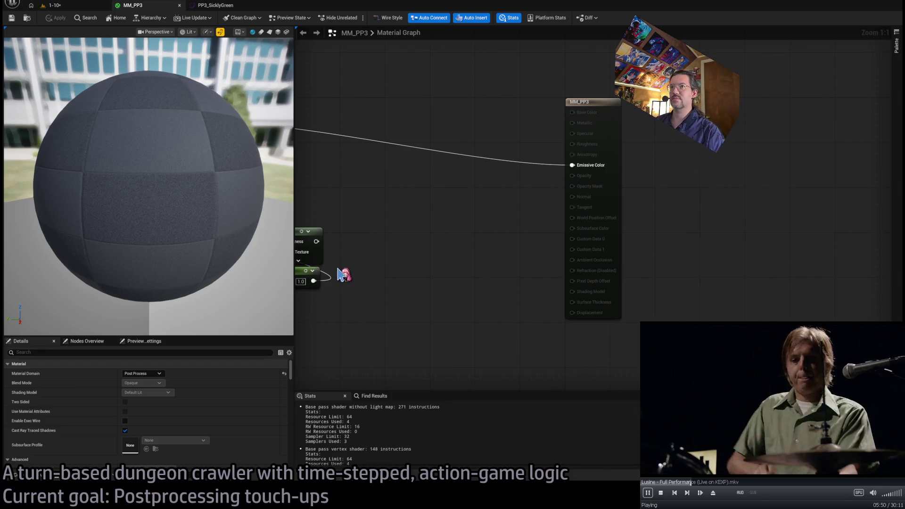
key("Home")
scroll(544, 306, "down", 3)
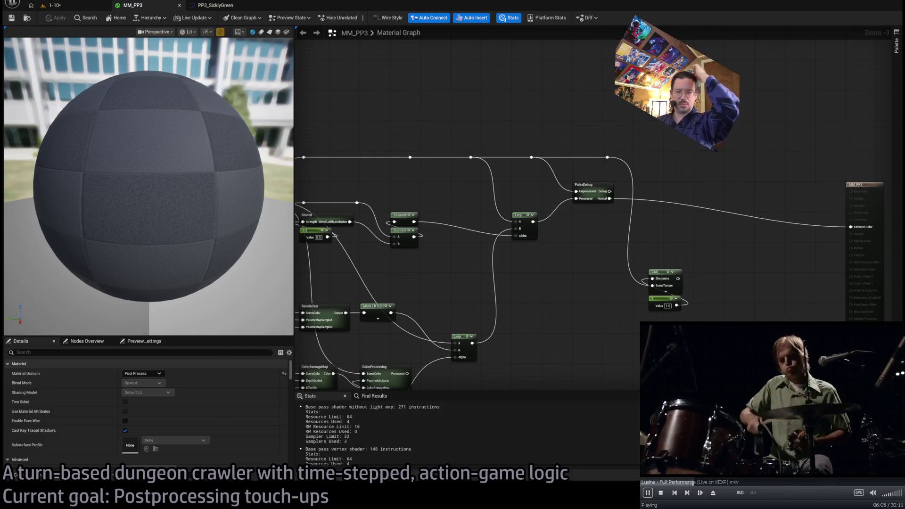
scroll(580, 287, "down", 1)
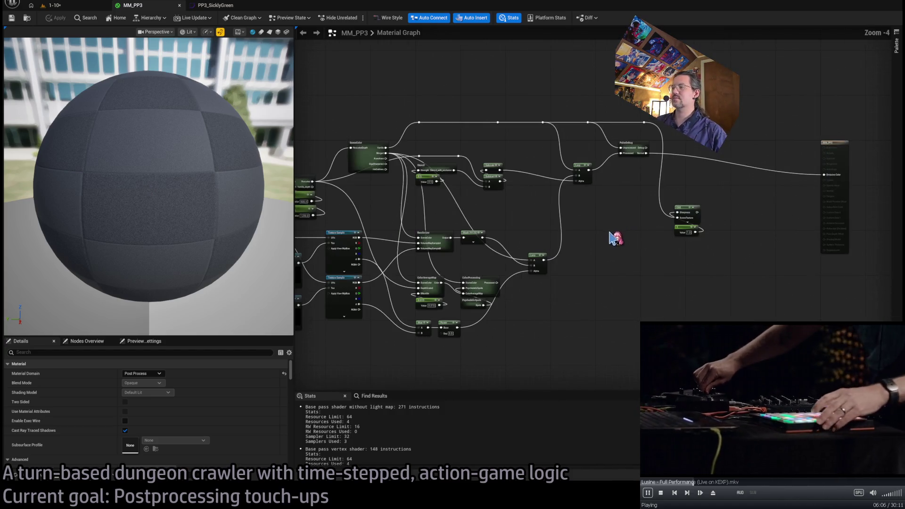
scroll(524, 217, "up", 1)
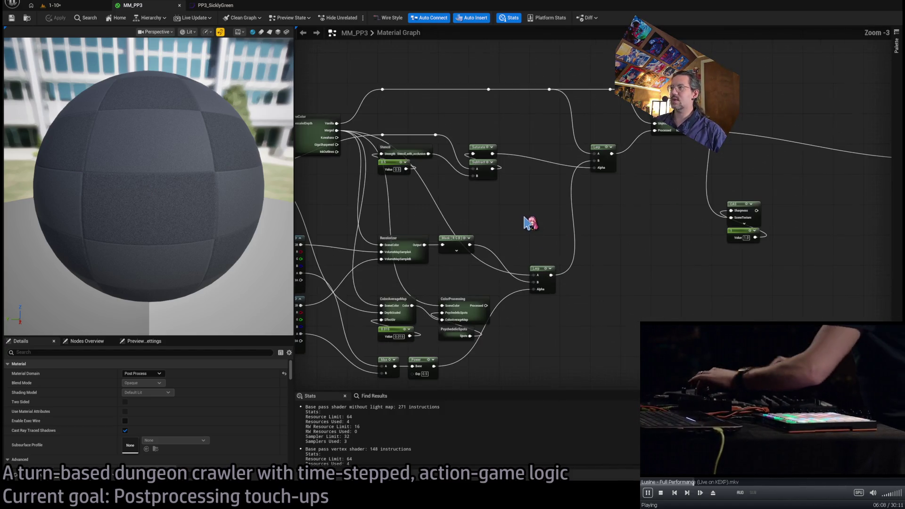
mouse_move(540, 283)
left_mouse_down()
mouse_move(532, 243)
mouse_move(602, 259)
mouse_move(632, 237)
mouse_move(592, 270)
left_mouse_up()
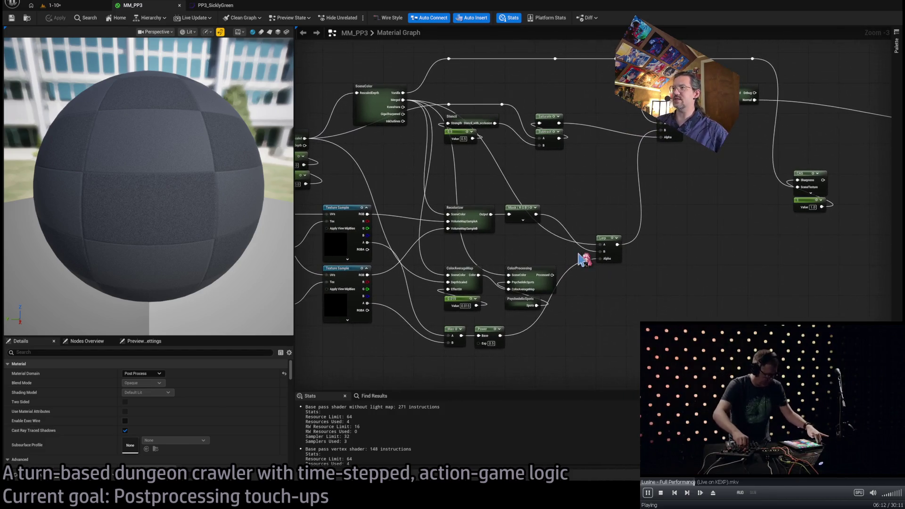
mouse_move(505, 165)
left_mouse_down()
mouse_move(496, 178)
mouse_move(454, 168)
mouse_move(522, 114)
left_mouse_up()
double_click(461, 178)
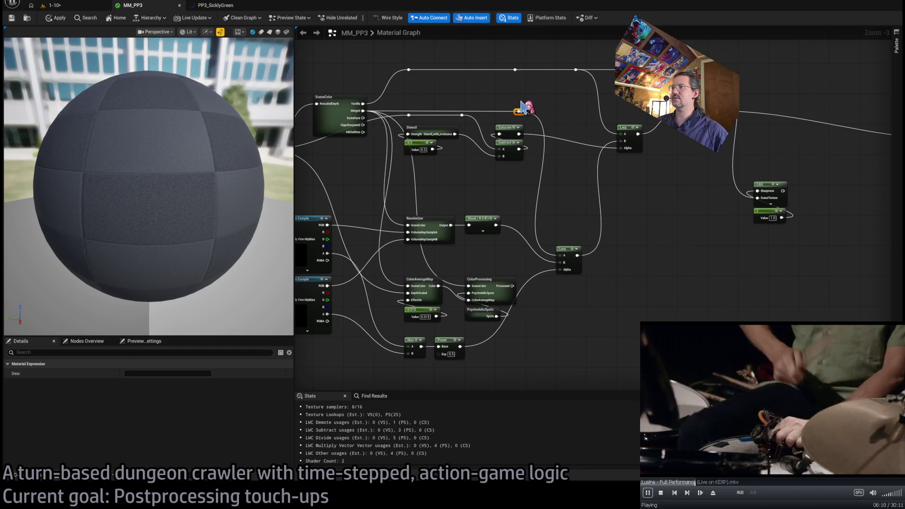
left_click(522, 107)
left_click_drag(588, 219, 598, 174)
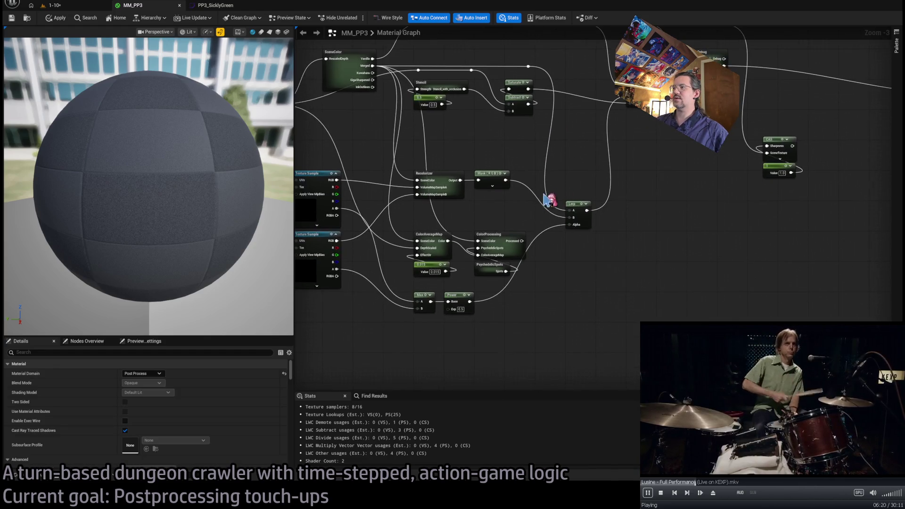
left_click_drag(505, 62, 498, 93)
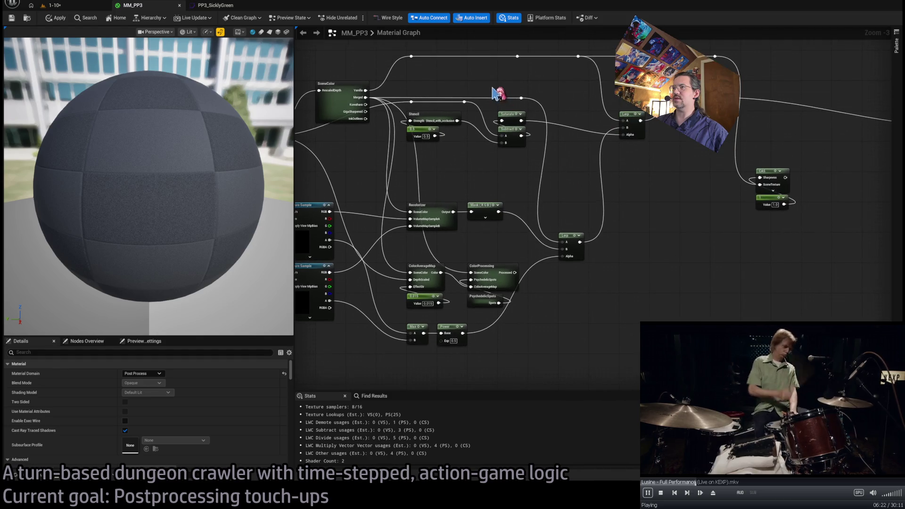
left_click(522, 98)
left_click_drag(515, 273, 561, 249)
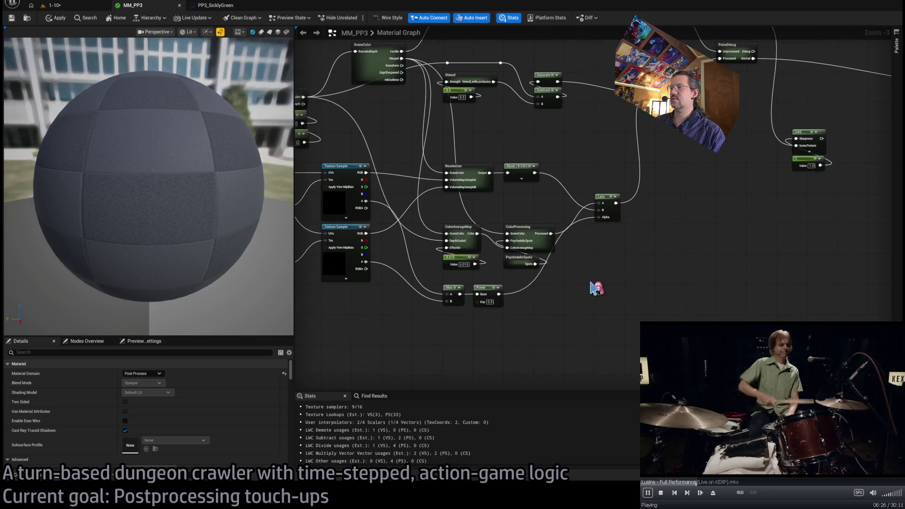
Inspect the contents of the ColorAverageMap subgraph and return to the main graph
scroll(499, 271, "up", 3)
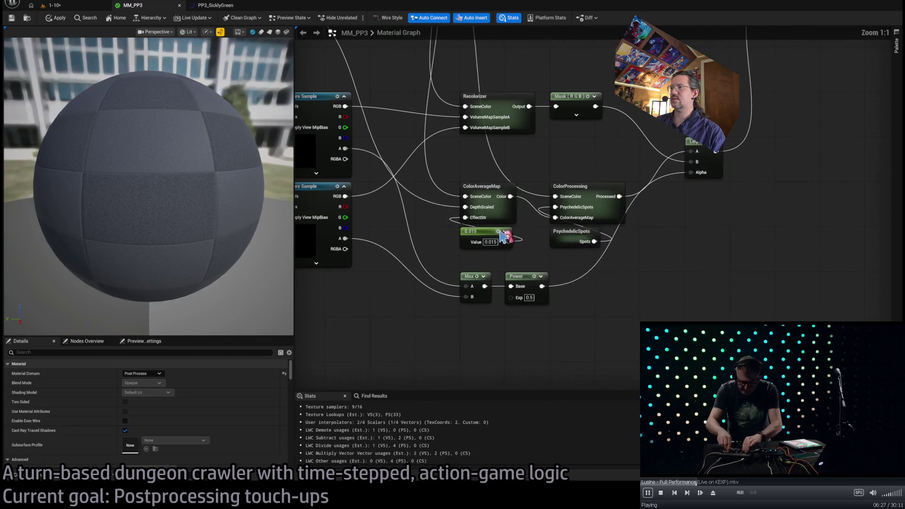
left_click(486, 190)
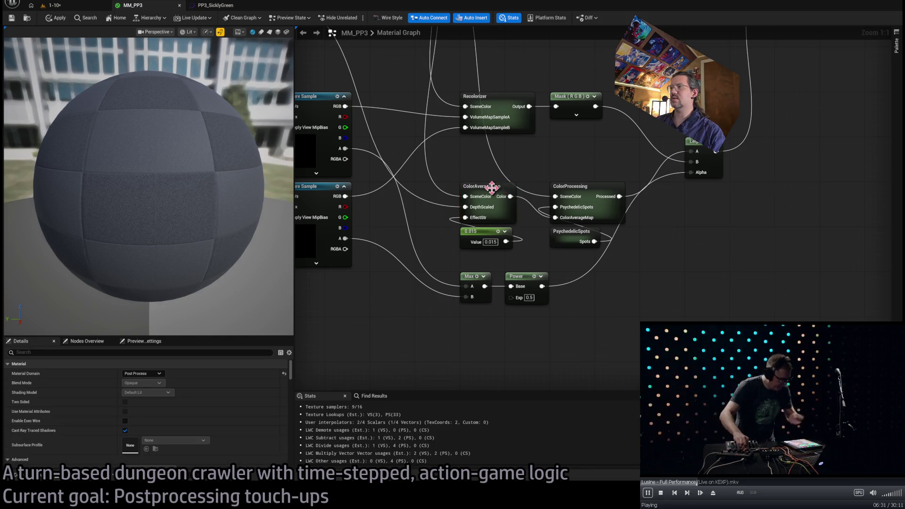
double_click(494, 188)
scroll(491, 246, "up", 4)
scroll(474, 241, "down", 2)
mouse_move(474, 241)
left_mouse_down()
mouse_move(414, 253)
mouse_move(763, 196)
mouse_move(842, 194)
mouse_move(830, 192)
left_mouse_up()
left_click(377, 36)
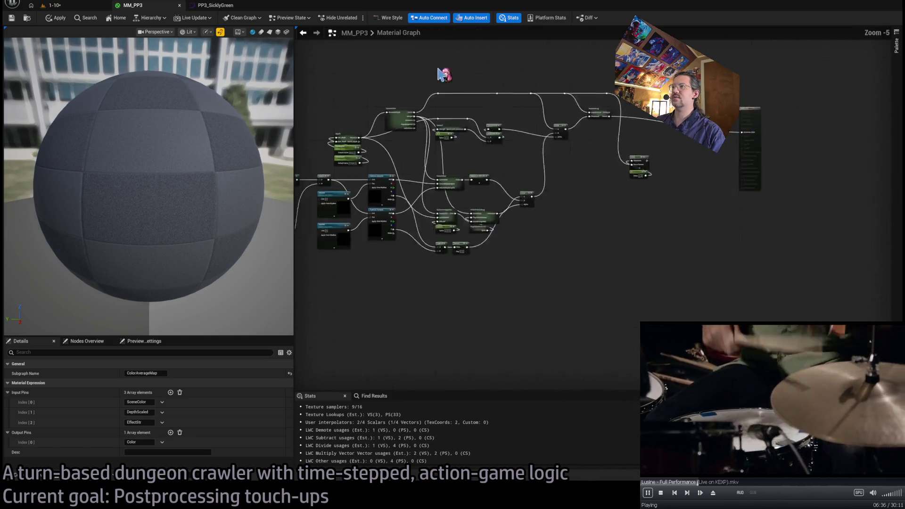
Delete the ColorAverageMap node together with its 0.015 constant
scroll(473, 190, "up", 5)
left_click_drag(394, 184, 462, 271)
scroll(507, 202, "down", 3)
scroll(507, 202, "up", 3)
left_click_drag(509, 195, 595, 287)
scroll(561, 241, "down", 2)
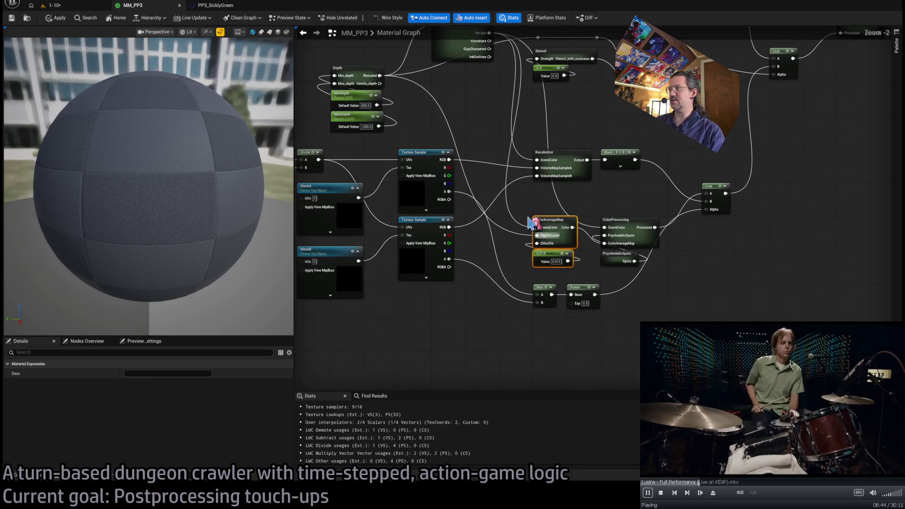
left_click_drag(561, 240, 532, 254)
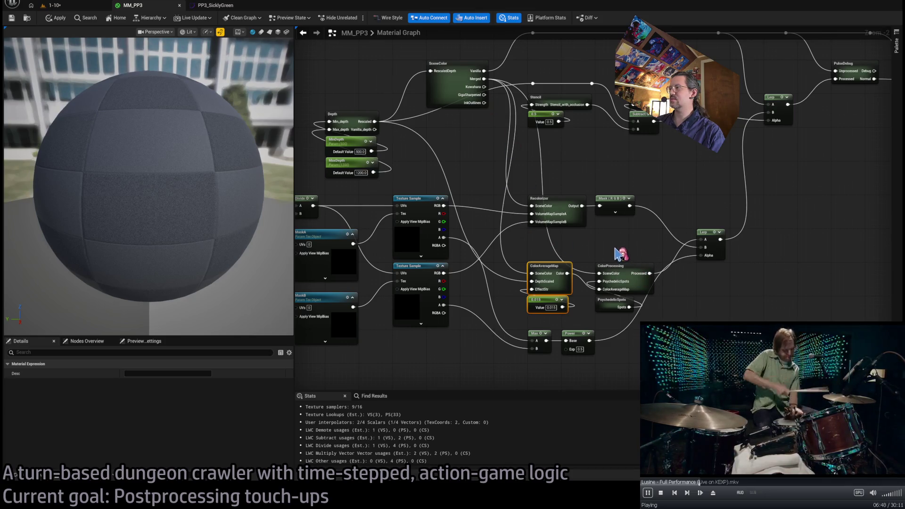
key("Delete")
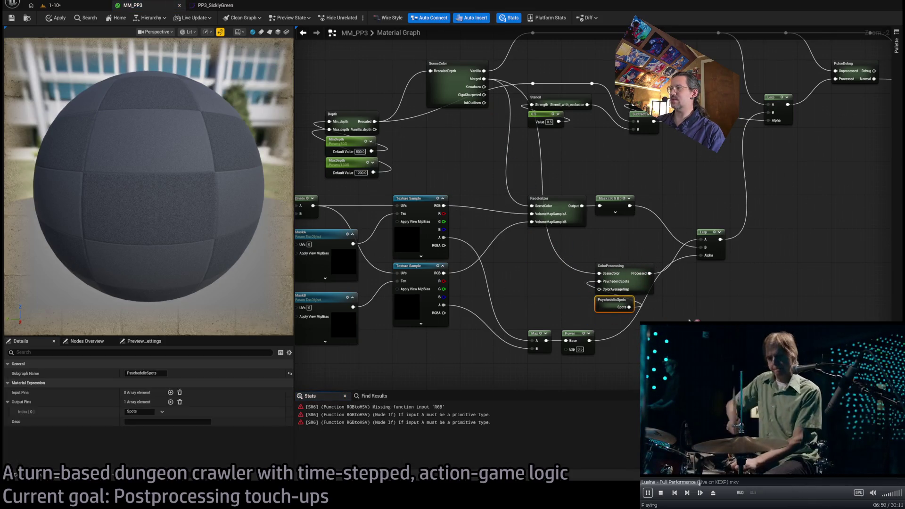
Delete the stray PsychedelicSpots node and enter the ColorProcessing subgraph
left_click(603, 300)
key("Delete")
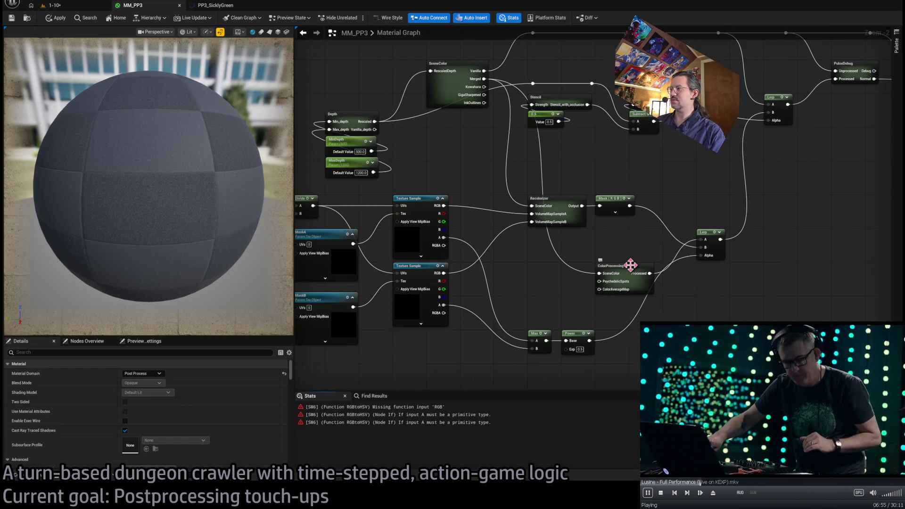
double_click(631, 265)
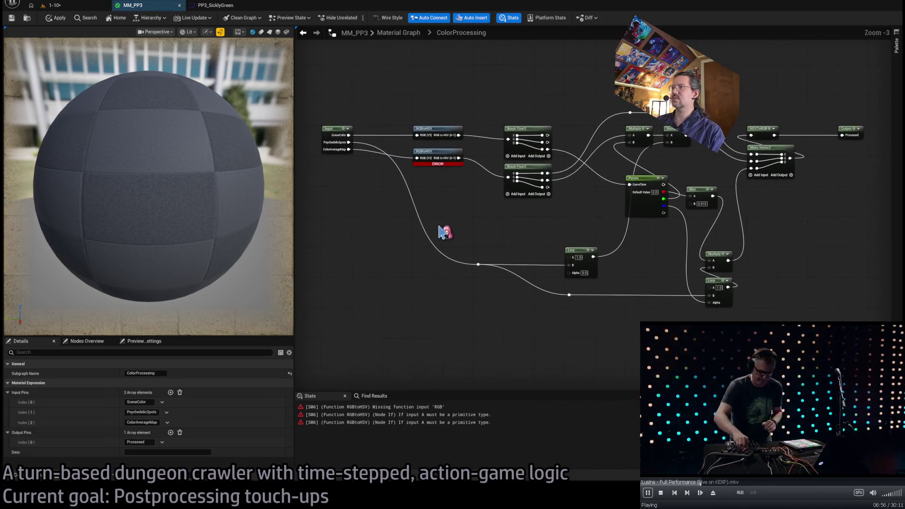
left_click(434, 158)
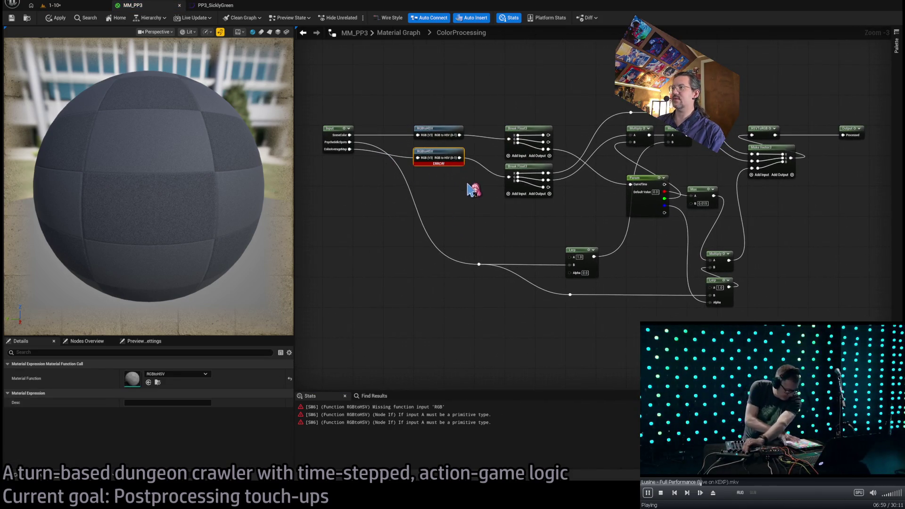
key("Delete")
left_click(517, 194)
key("Delete")
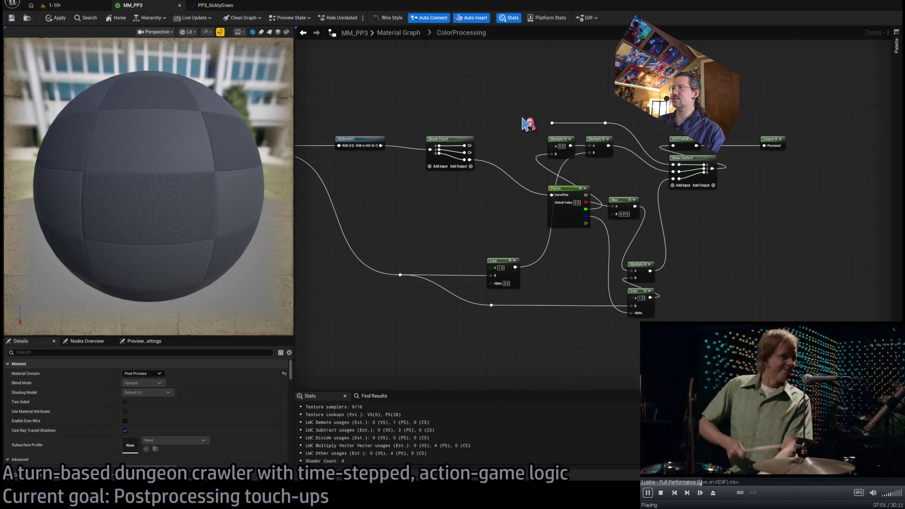
left_click(543, 139)
key("Delete")
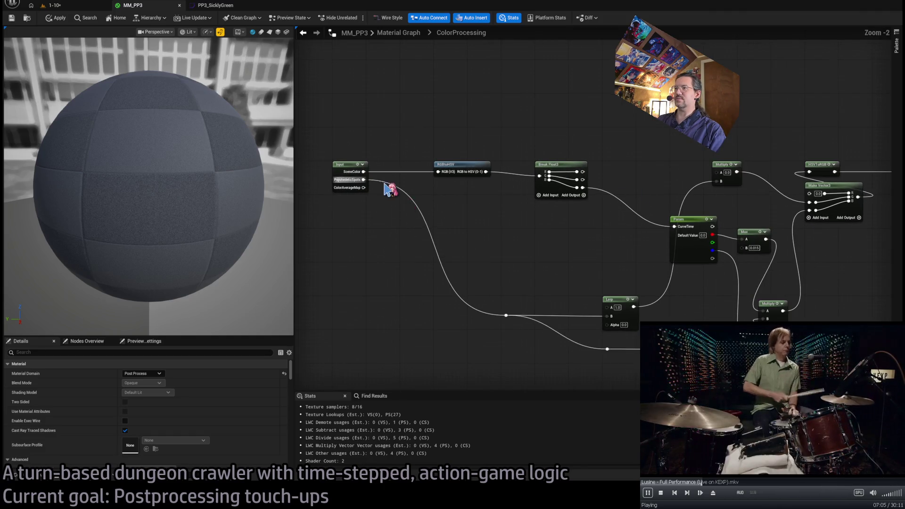
scroll(384, 194, "up", 1)
left_click_drag(337, 252, 637, 333)
key("Delete")
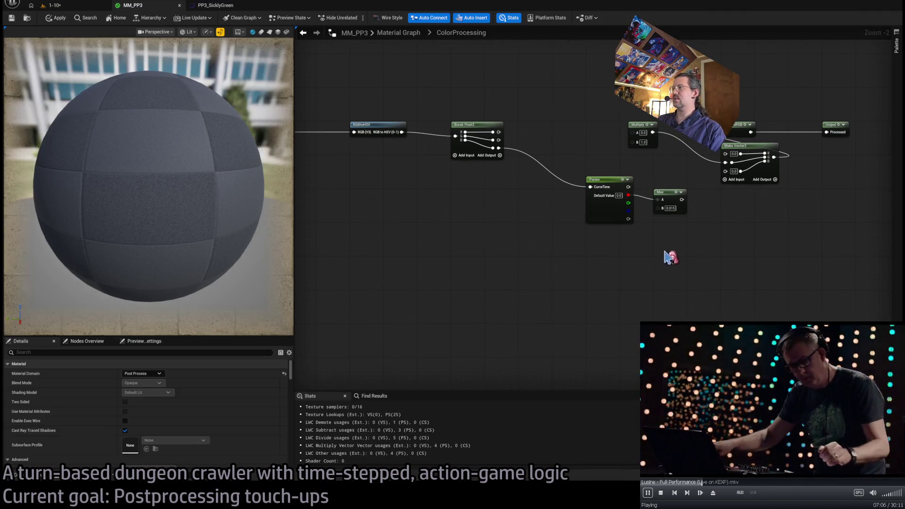
left_click(615, 269)
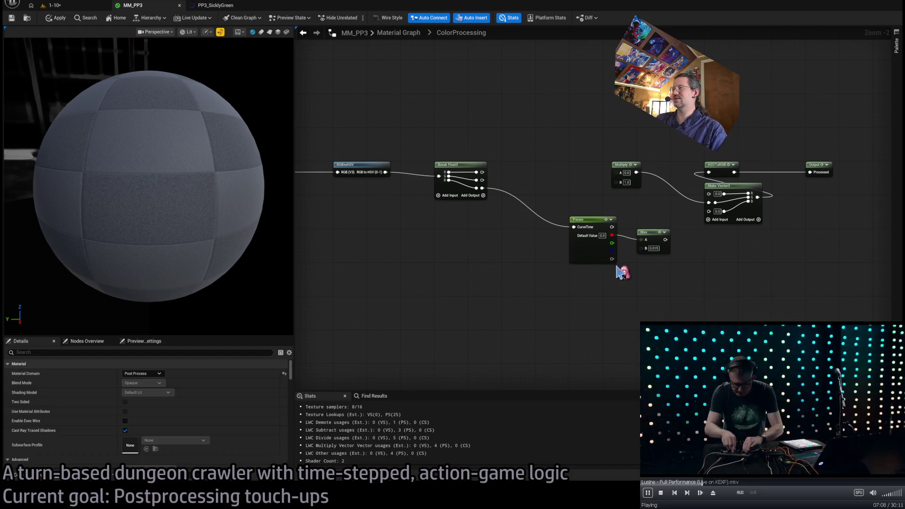
scroll(500, 259, "up", 1)
scroll(492, 238, "up", 1)
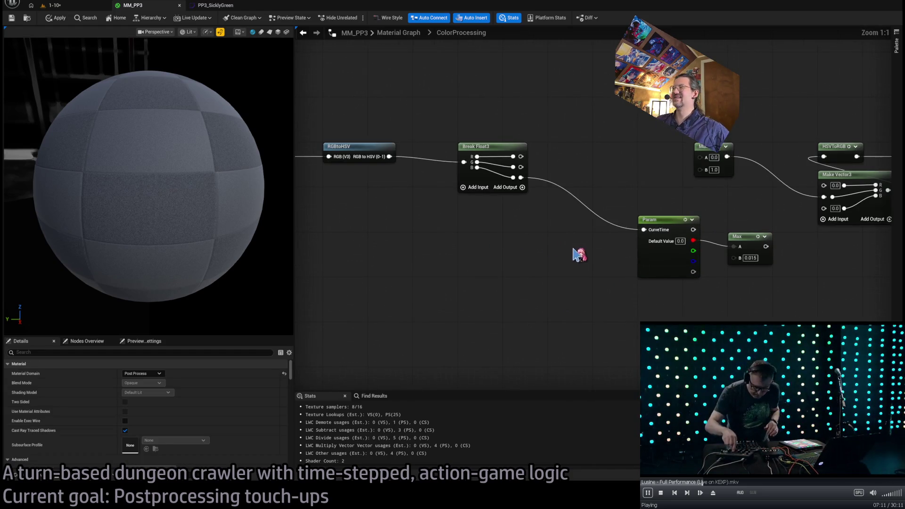
scroll(576, 254, "down", 2)
left_click_drag(442, 251, 504, 249)
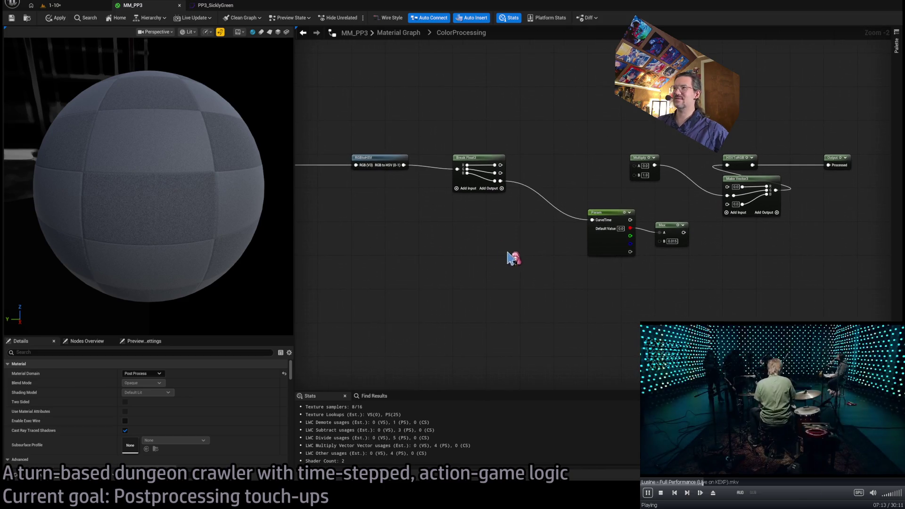
left_click_drag(539, 290, 554, 280)
key("ctrl+z")
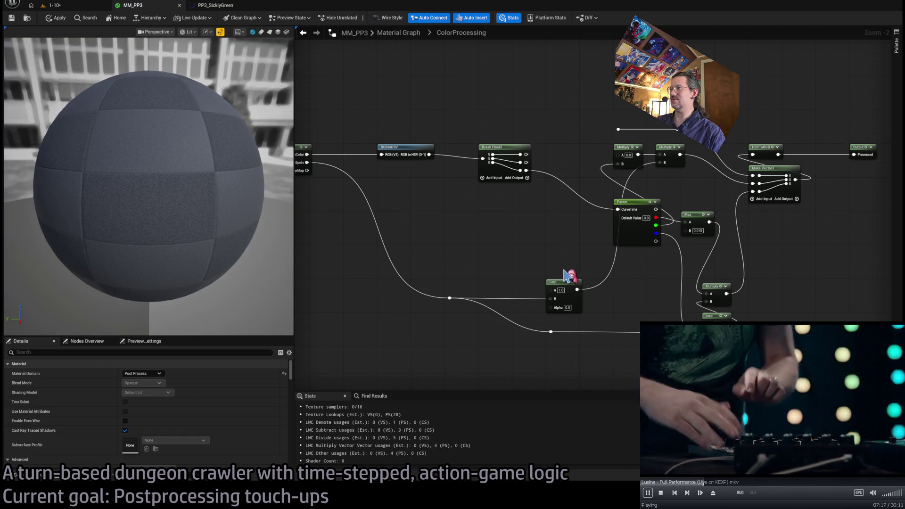
key("ctrl+z")
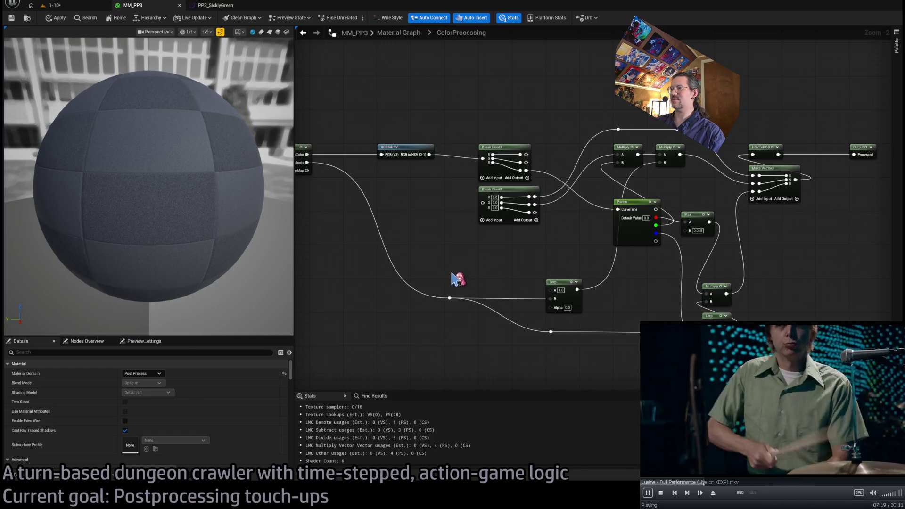
key("ctrl+z")
scroll(460, 234, "up", 2)
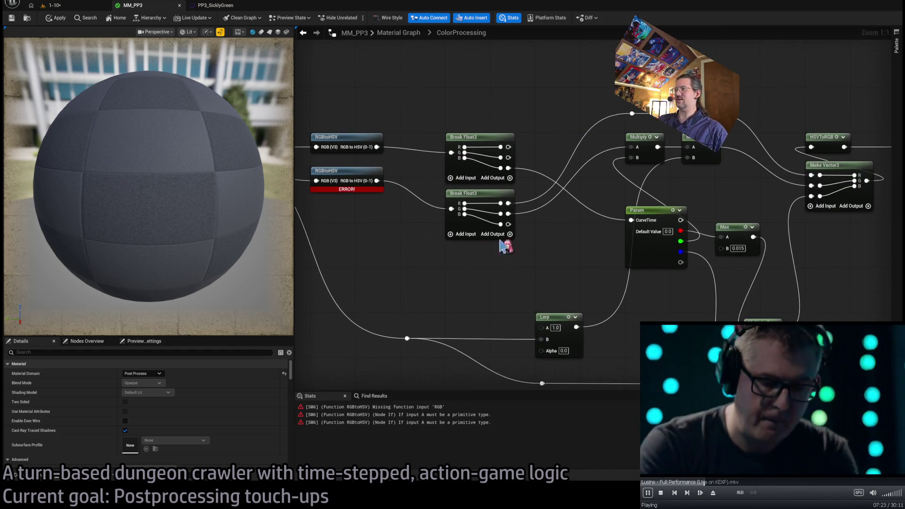
left_click_drag(523, 177, 620, 198)
mouse_move(366, 173)
left_mouse_down()
mouse_move(396, 175)
mouse_move(422, 144)
left_mouse_up()
left_click_drag(685, 186, 486, 180)
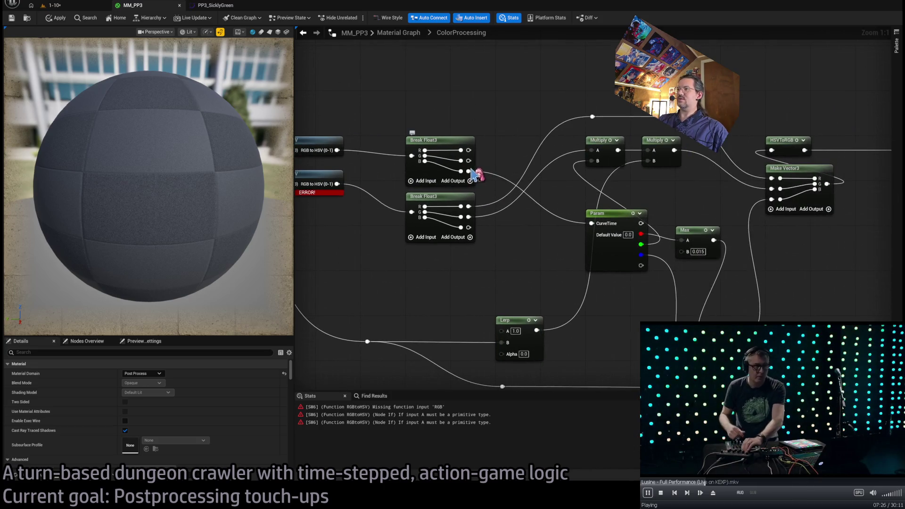
left_click(613, 265)
left_click_drag(613, 264, 546, 293)
scroll(546, 292, "down", 1)
mouse_move(573, 248)
left_mouse_down()
mouse_move(511, 192)
mouse_move(509, 168)
mouse_move(536, 205)
left_mouse_up()
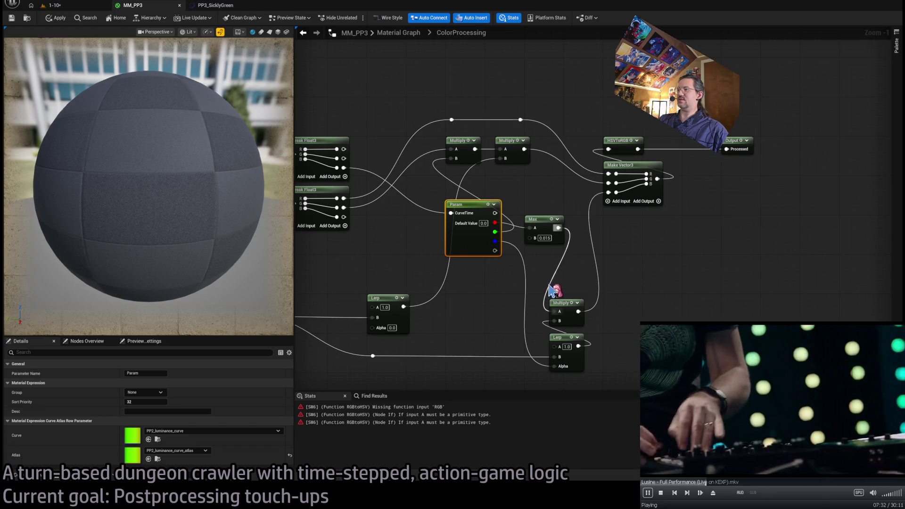
left_click_drag(572, 320, 652, 311)
mouse_move(350, 307)
left_mouse_down()
mouse_move(578, 319)
mouse_move(467, 285)
left_mouse_up()
left_click_drag(614, 181, 650, 187)
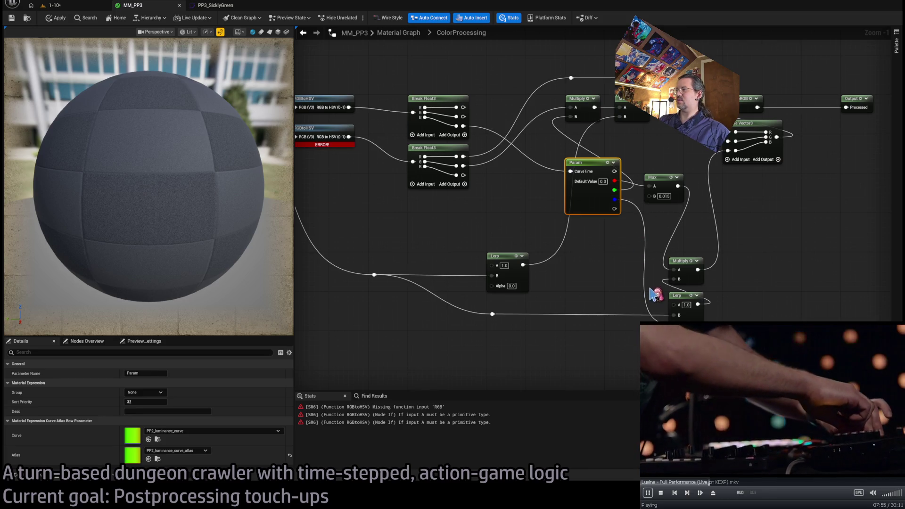
Locate the lower Multiply and Lerp nodes, then wire Max's output onward past Multiply
left_click_drag(573, 306, 612, 302)
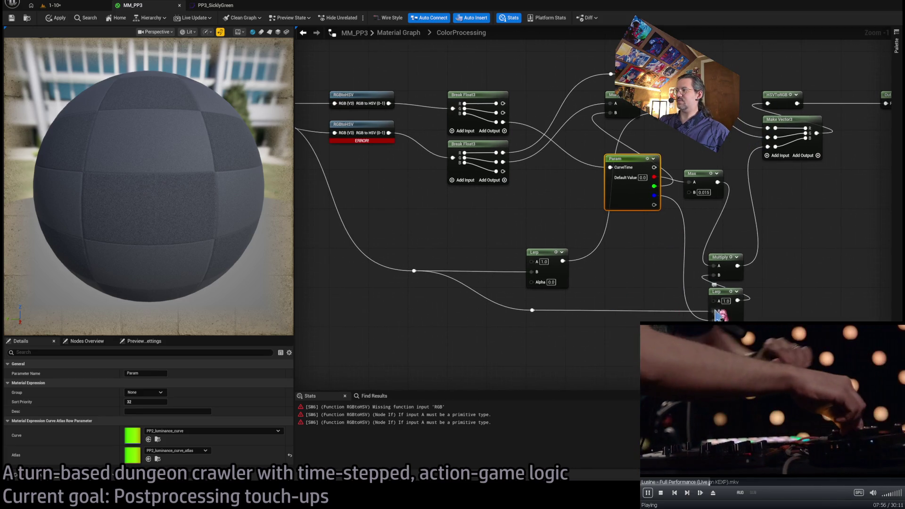
left_click_drag(721, 316, 469, 202)
left_click_drag(476, 165, 576, 295)
mouse_move(724, 290)
left_mouse_down()
mouse_move(646, 321)
mouse_move(441, 339)
mouse_move(496, 352)
mouse_move(460, 347)
left_mouse_up()
left_click(563, 329)
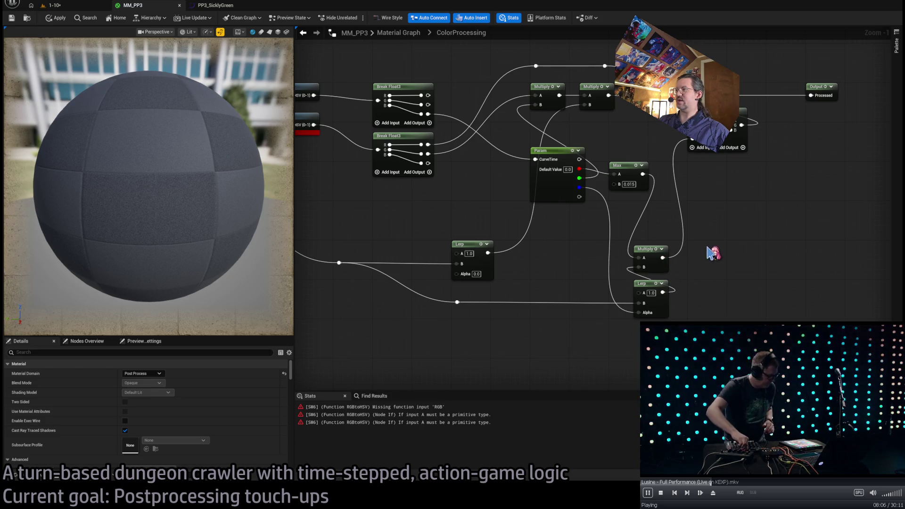
left_click_drag(707, 272, 649, 263)
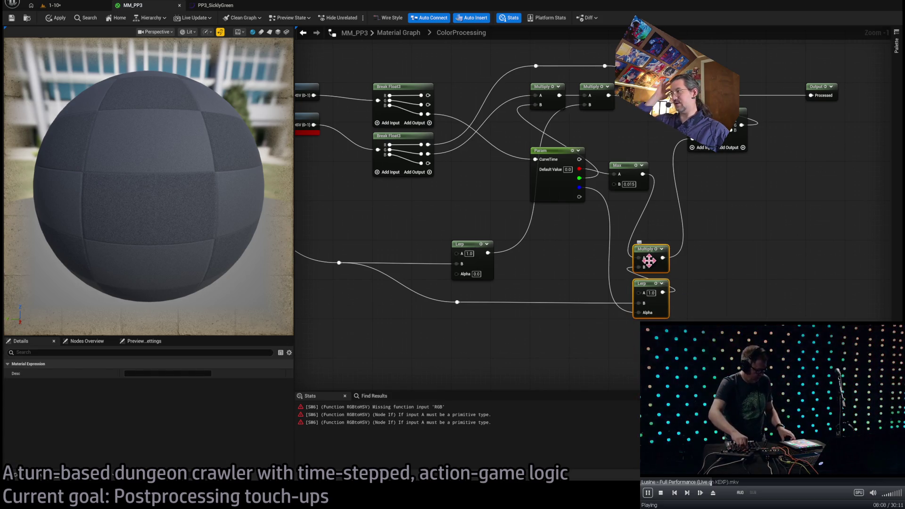
mouse_move(759, 296)
left_mouse_down()
mouse_move(660, 326)
mouse_move(432, 368)
left_mouse_up()
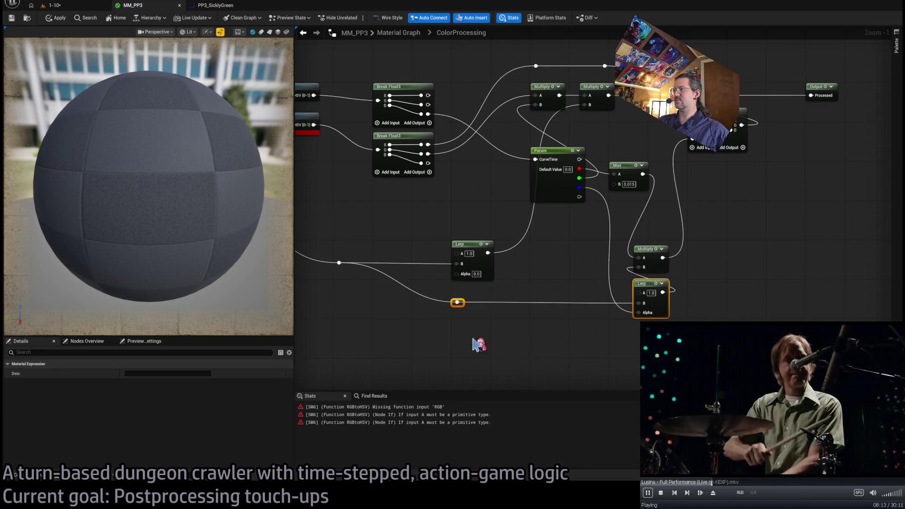
left_click(621, 205)
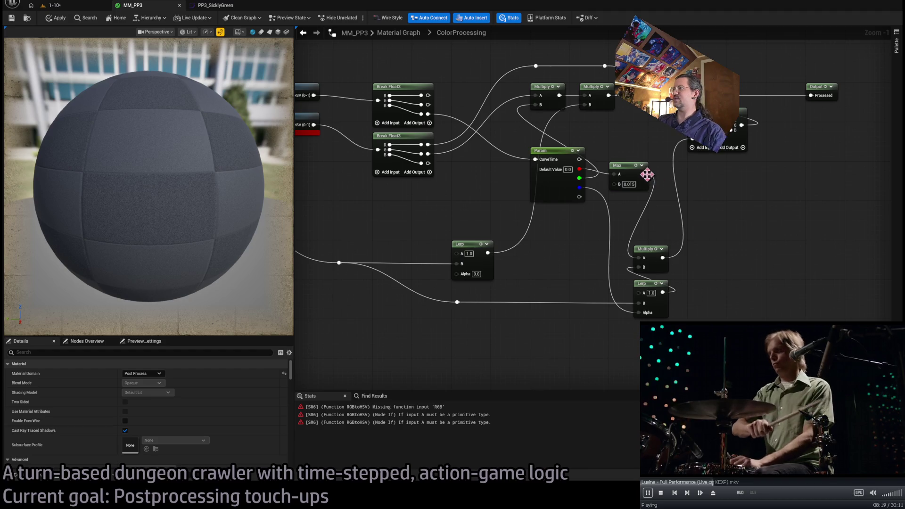
left_click_drag(643, 175, 692, 140)
Delete the erroring RGBtoHSV and lower Break Float3 nodes
mouse_move(646, 262)
left_mouse_down()
mouse_move(594, 266)
mouse_move(612, 326)
left_mouse_up()
left_click(512, 157)
key("Delete")
left_click(613, 176)
key("Delete")
left_click_drag(884, 255, 606, 272)
left_click_drag(454, 98, 609, 132)
mouse_move(609, 131)
left_mouse_down()
mouse_move(606, 158)
mouse_move(655, 171)
left_mouse_up()
left_click(642, 290)
mouse_move(642, 290)
left_mouse_down()
mouse_move(486, 289)
mouse_move(643, 262)
left_mouse_up()
Undo both deletions and marquee-select the restored RGBtoHSV and Break Float3 pair
key("ctrl+z")
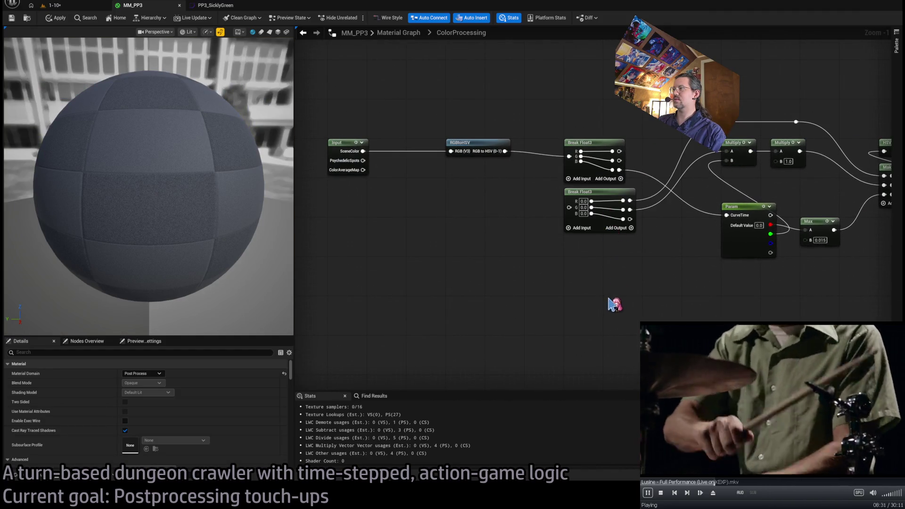
key("ctrl+z")
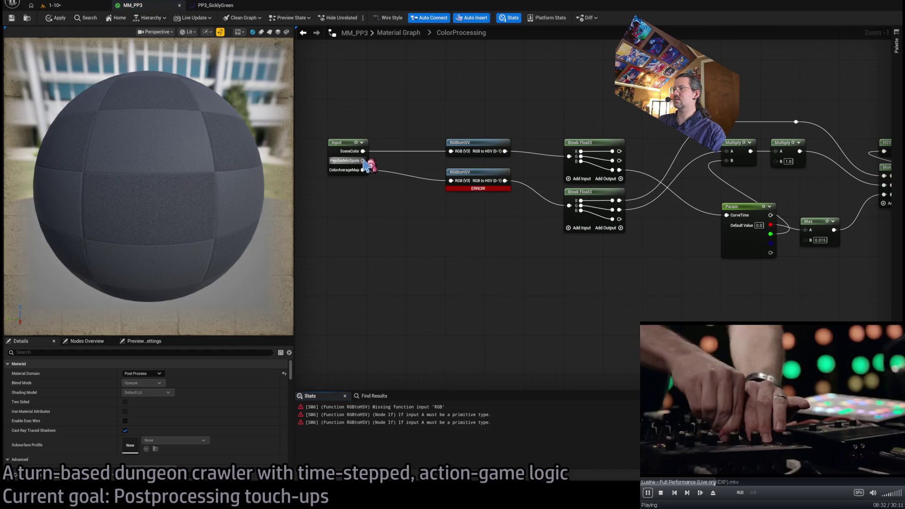
left_click_drag(613, 292, 445, 168)
Delete the lower RGBtoHSV and Break Float3, routing Break Float3's R into Make Vector3 over two reroute points
key("f")
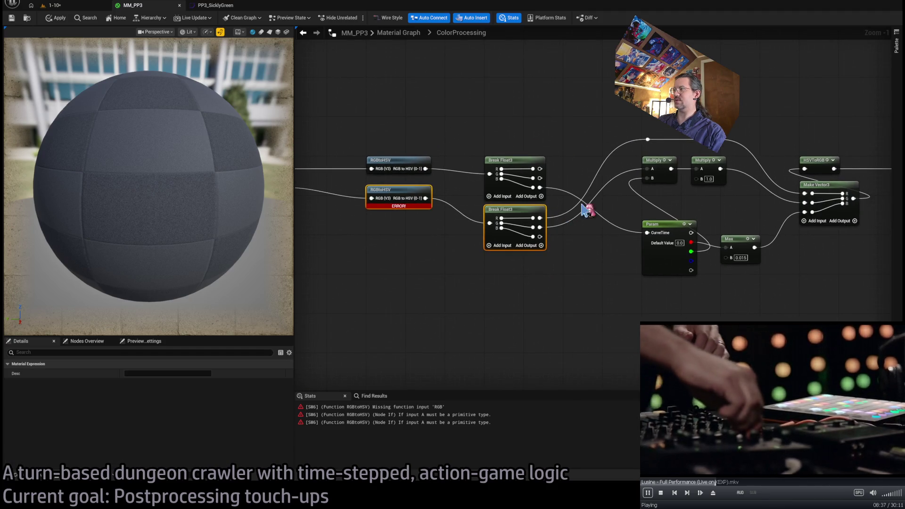
key("Delete")
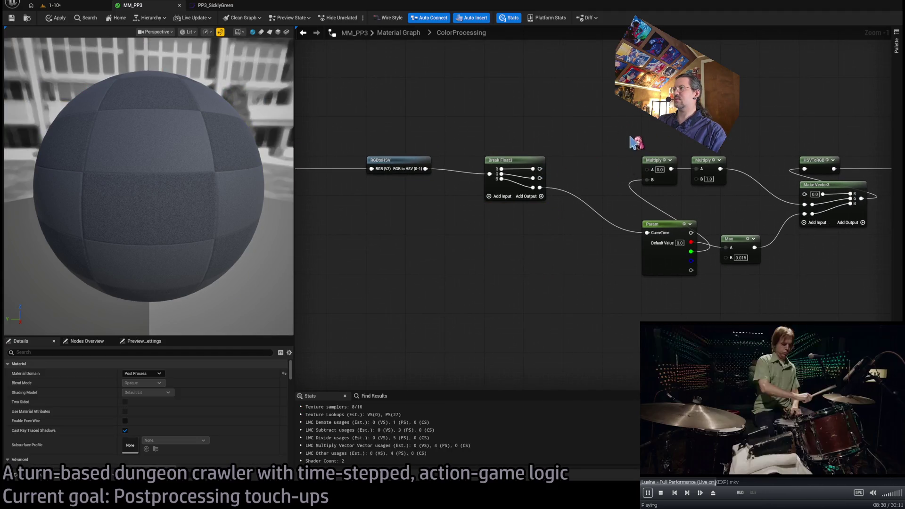
left_click_drag(633, 141, 586, 146)
mouse_move(493, 174)
left_mouse_down()
mouse_move(622, 142)
mouse_move(566, 135)
mouse_move(713, 152)
mouse_move(758, 199)
left_mouse_up()
double_click(694, 194)
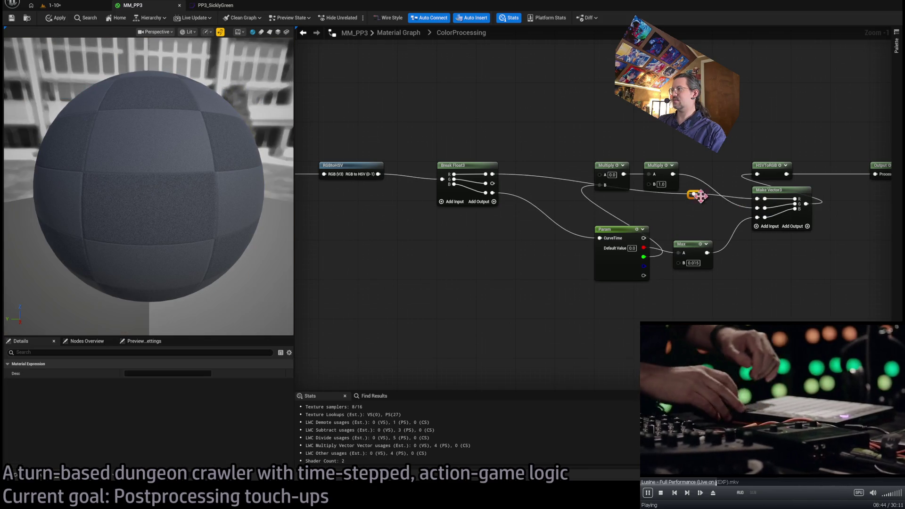
mouse_move(700, 198)
left_mouse_down()
mouse_move(606, 153)
mouse_move(618, 147)
left_mouse_up()
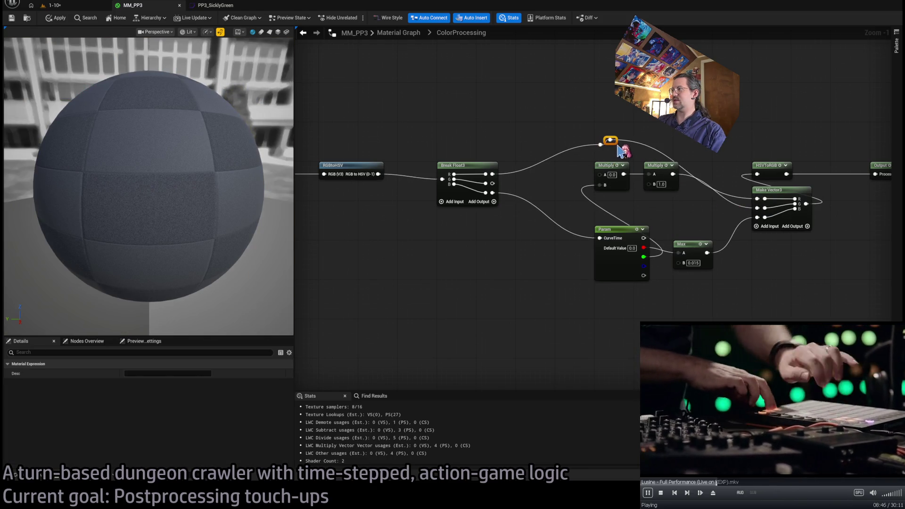
double_click(670, 145)
Delete both Multiply nodes and the Max node, wiring Param's red and green outputs into Make Vector3
left_click(676, 214)
mouse_move(676, 214)
left_mouse_down()
mouse_move(584, 219)
mouse_move(525, 191)
left_mouse_up()
key("Delete")
mouse_move(665, 213)
left_mouse_down()
mouse_move(598, 247)
mouse_move(639, 285)
left_mouse_up()
key("Delete")
left_click_drag(558, 250, 666, 213)
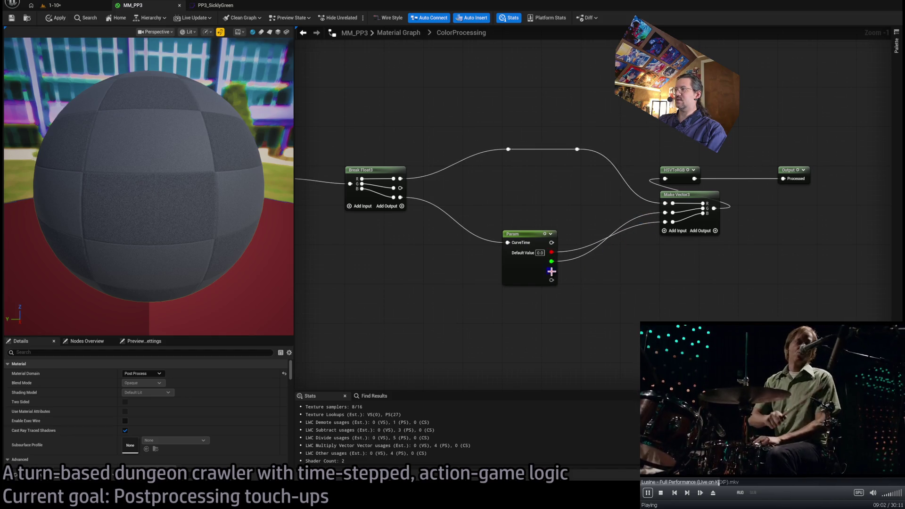
Raise the Param node and shift the Input, RGBtoHSV and Break Float3 nodes further right
left_click_drag(519, 227, 519, 164)
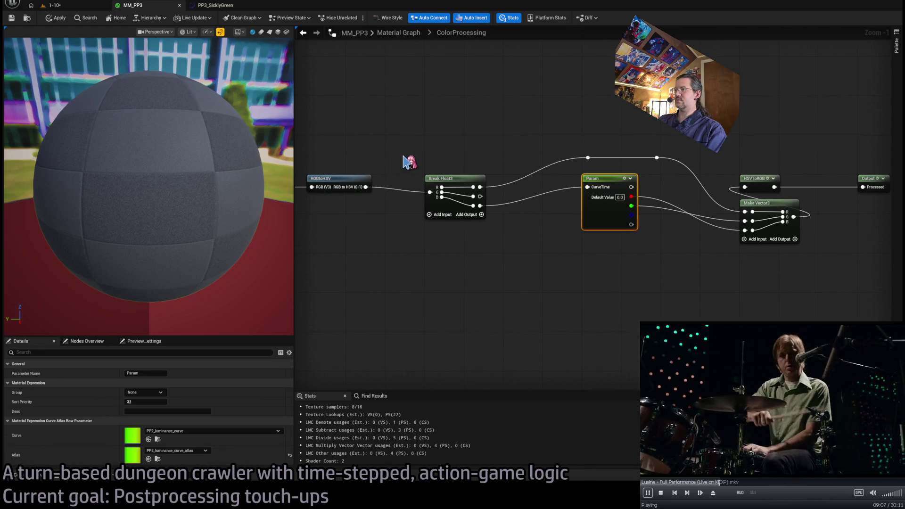
left_click_drag(408, 161, 407, 170)
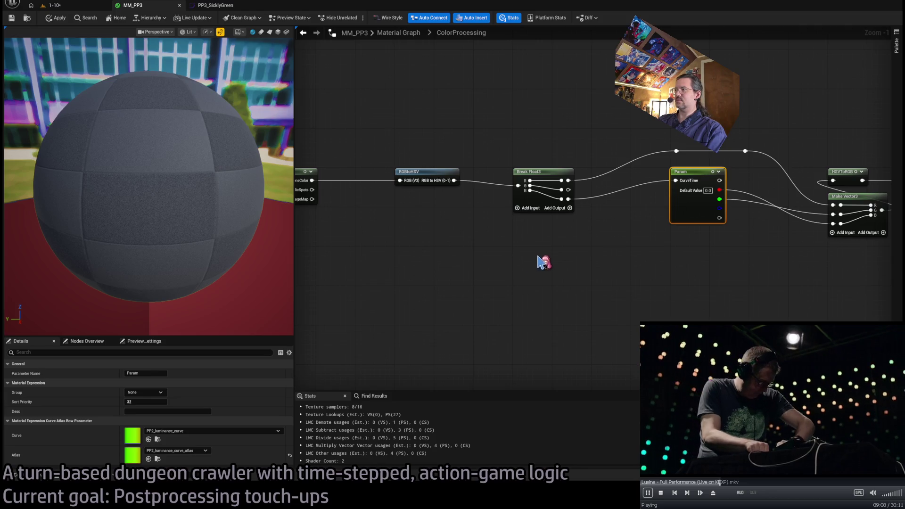
left_click_drag(340, 154, 606, 246)
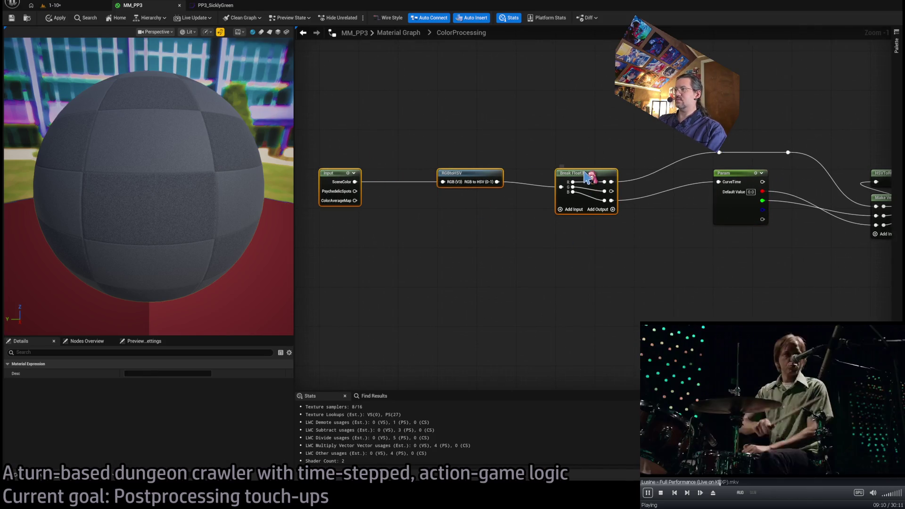
mouse_move(613, 196)
left_mouse_down()
mouse_move(526, 196)
mouse_move(572, 195)
mouse_move(598, 178)
mouse_move(619, 178)
left_mouse_up()
Place RGBtoHSV under Break Float3 and move the Input node next to them
left_click(529, 174)
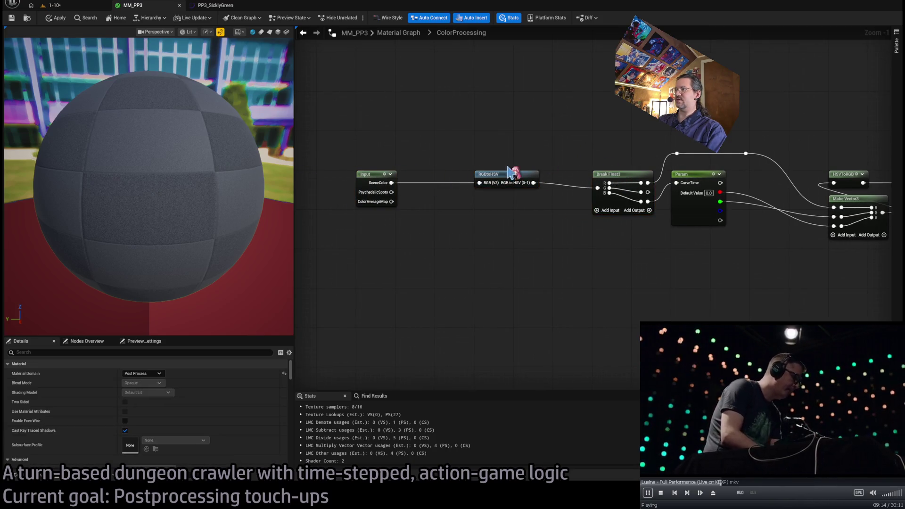
mouse_move(507, 175)
left_mouse_down()
mouse_move(542, 179)
mouse_move(488, 203)
mouse_move(404, 157)
mouse_move(390, 220)
mouse_move(627, 229)
left_mouse_up()
left_click(623, 181, "ctrl")
left_click_drag(619, 180, 580, 180)
left_click_drag(381, 177, 495, 178)
left_click(485, 151)
Review the Param node's curve settings and open the luminance curve asset for editing
key("Home")
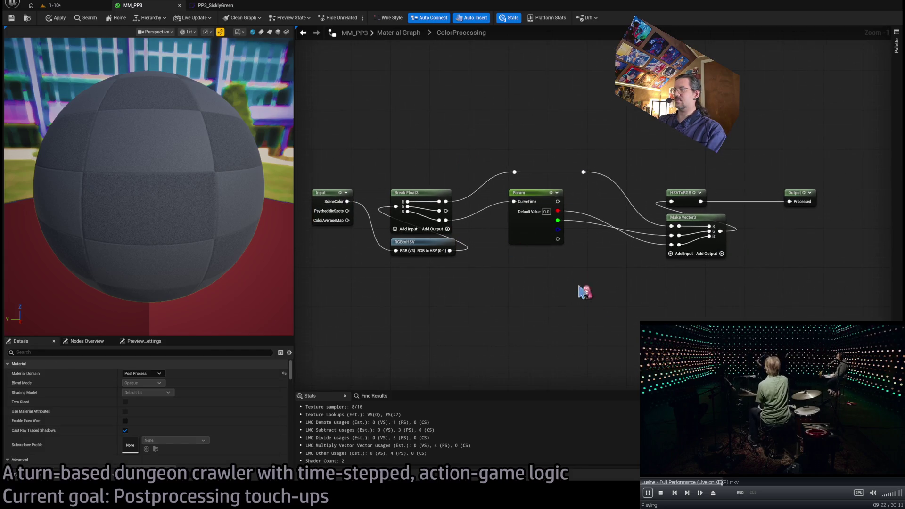
left_click(528, 233)
left_click(430, 215)
left_click(533, 238)
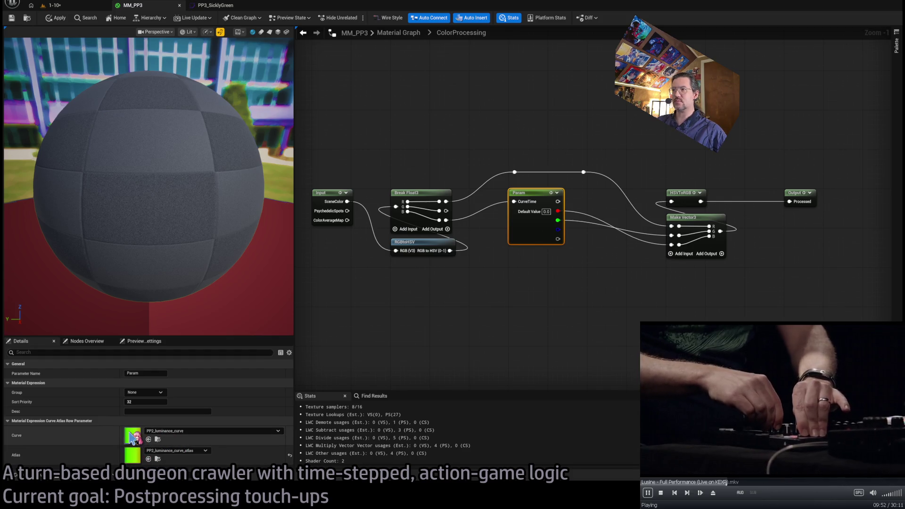
double_click(134, 440)
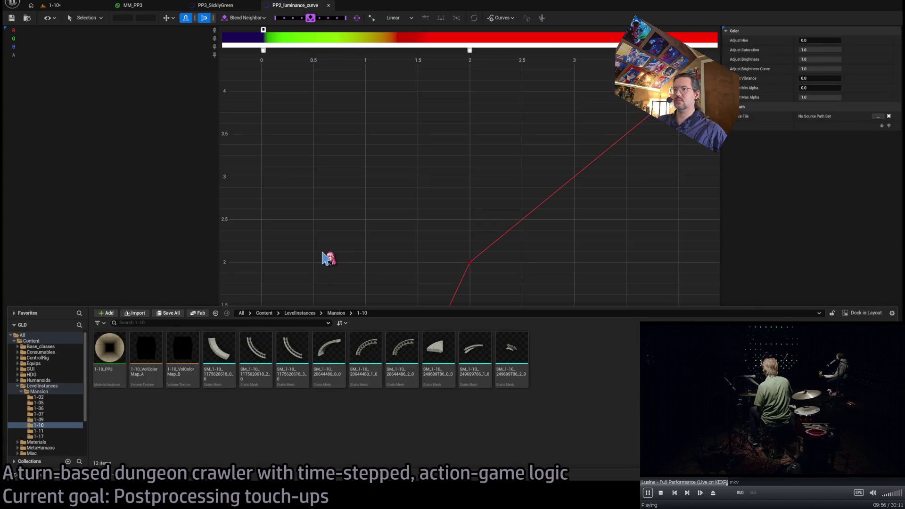
Delete the green bump, the middle red keys and the stray blue key near 0
left_click(330, 258)
scroll(338, 278, "down", 1)
scroll(338, 278, "down", 1)
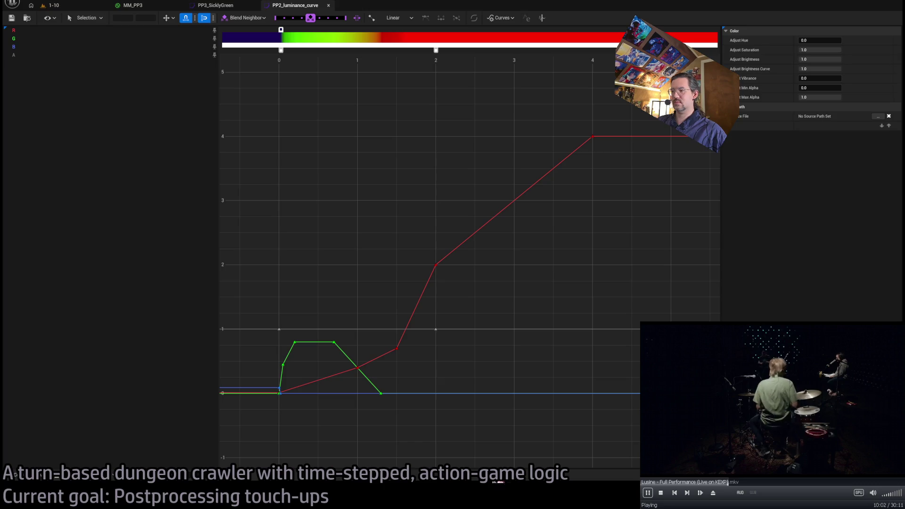
left_click(773, 481)
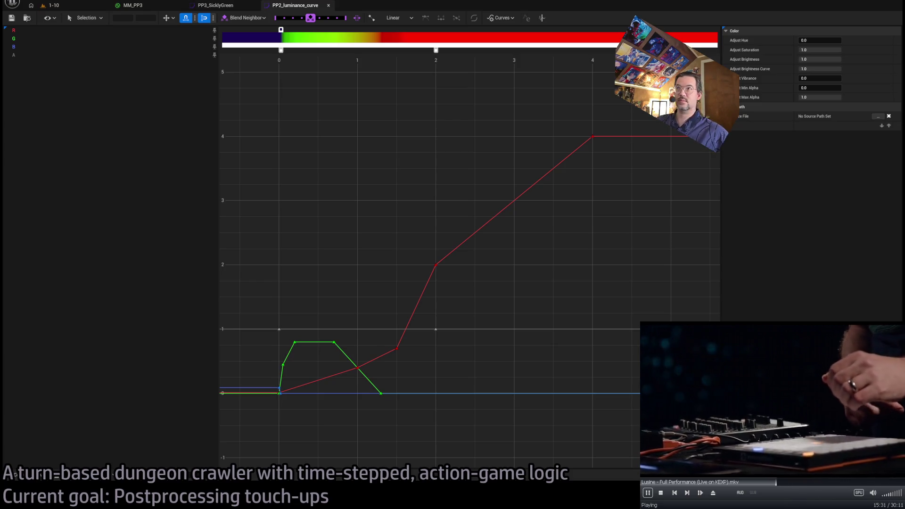
scroll(401, 204, "down", 1)
left_click_drag(401, 204, 449, 192)
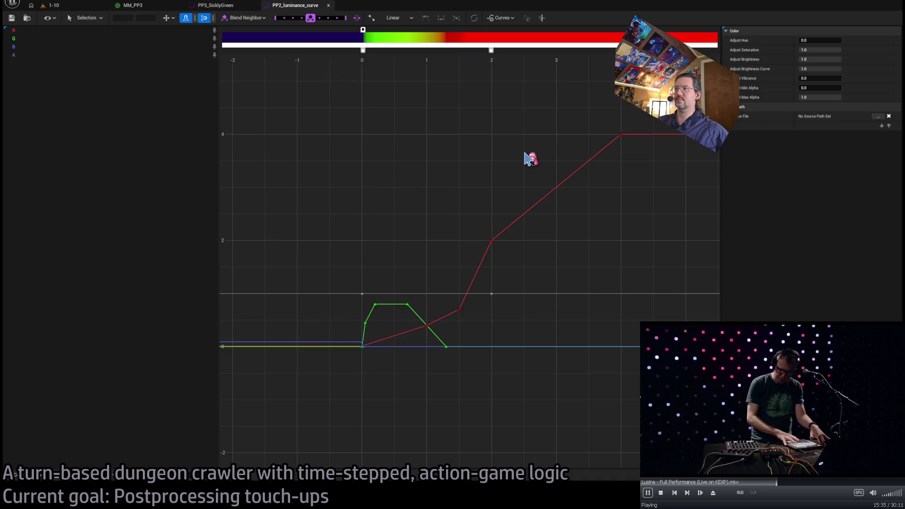
scroll(523, 155, "down", 1)
left_click_drag(536, 166, 406, 376)
key("Delete")
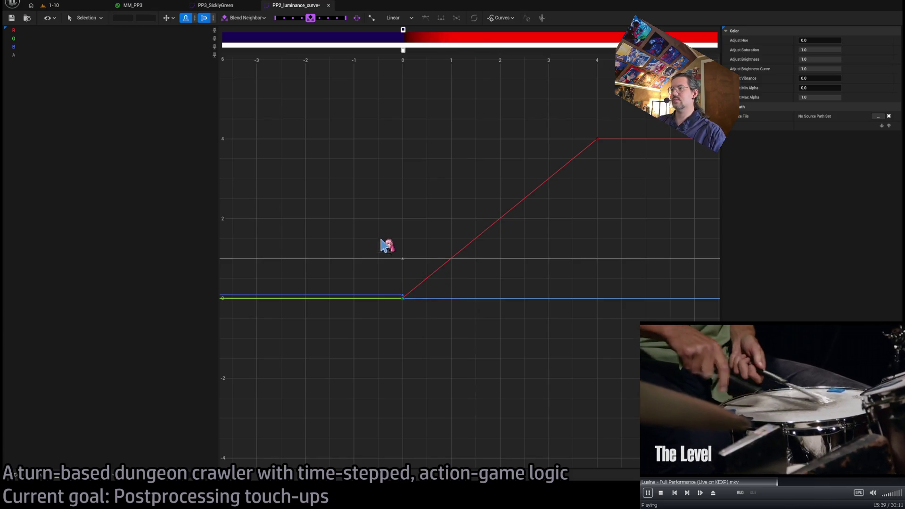
key("Delete")
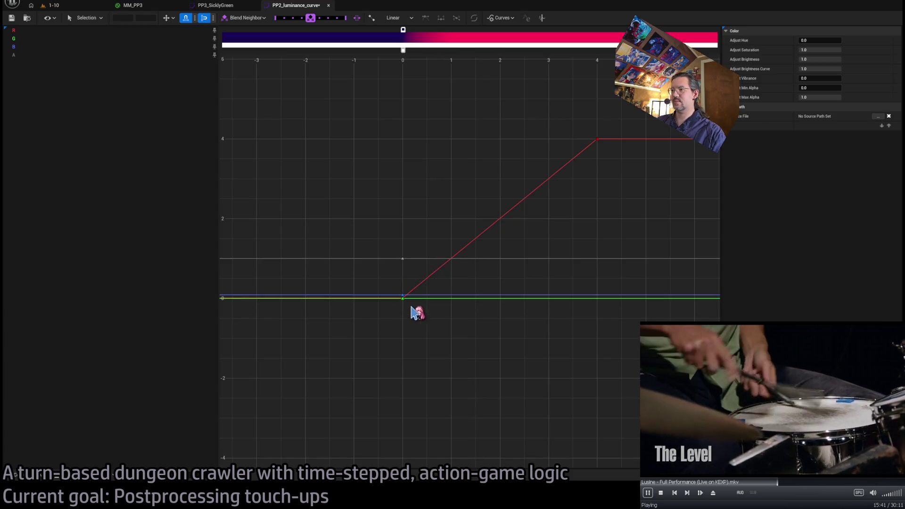
Select the red curve's top key at 4, then check the 1-10 level and MM_PP3 tabs
scroll(404, 309, "up", 4)
scroll(486, 250, "down", 4)
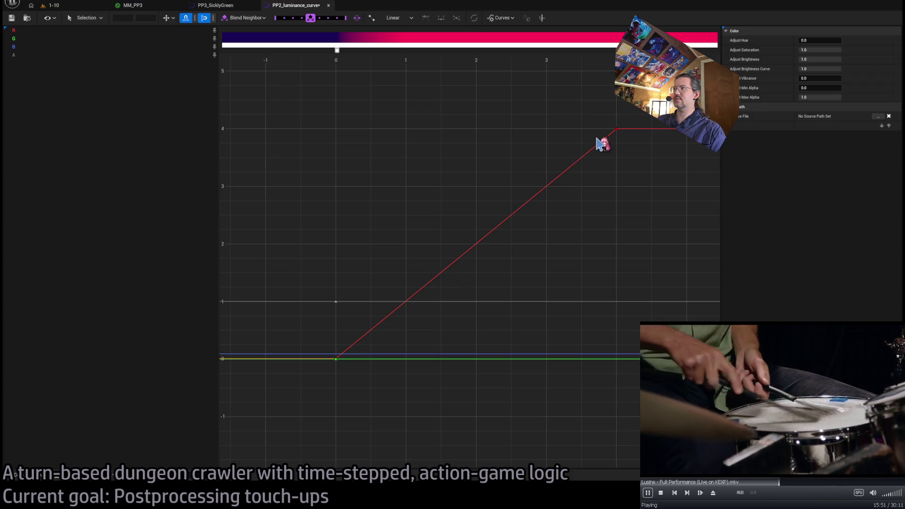
left_click_drag(581, 114, 635, 175)
left_click(75, 5)
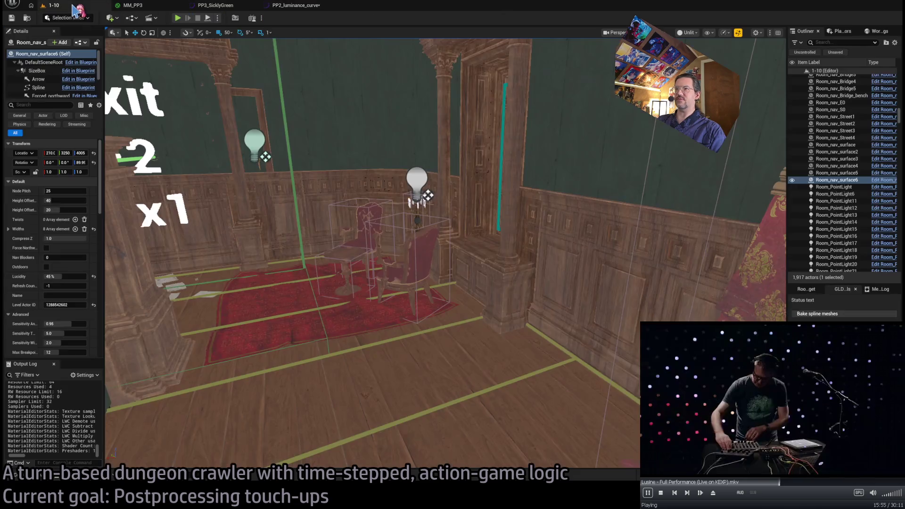
left_click(139, 5)
left_click(303, 6)
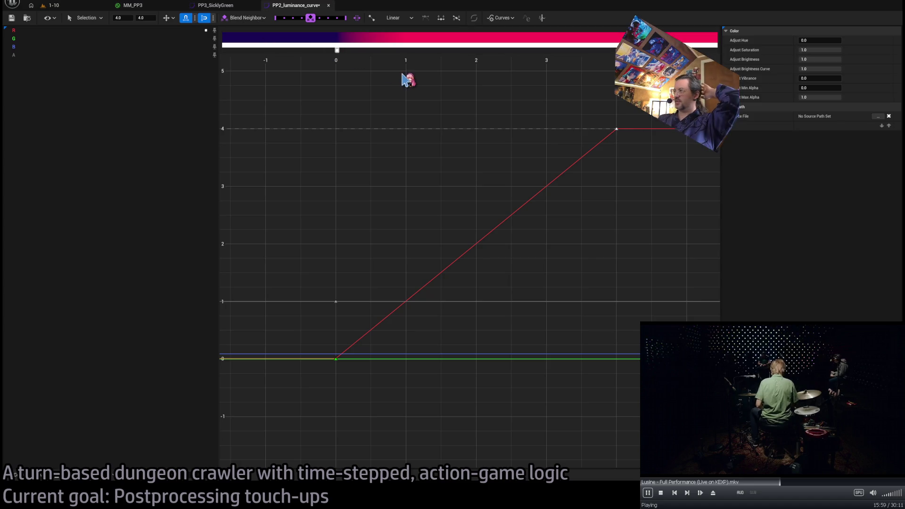
left_click(40, 478)
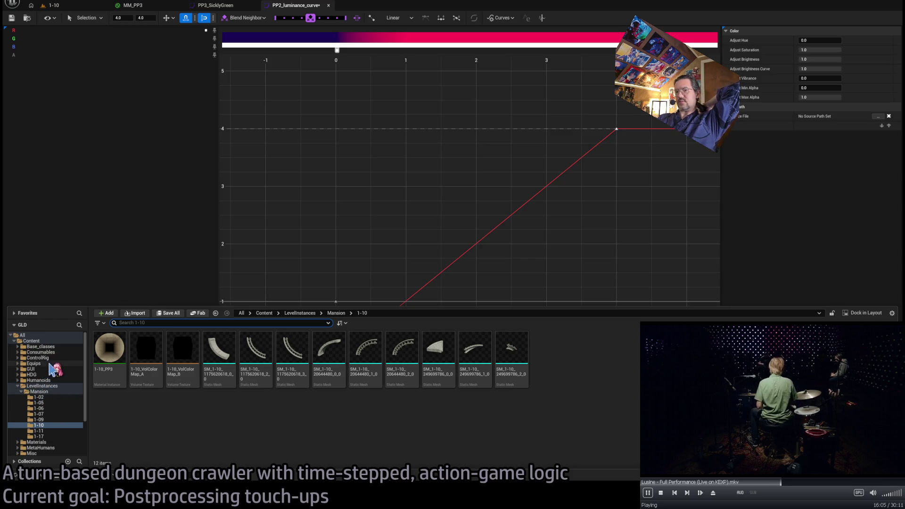
Browse the Content Drawer to Base_classes > PlayerGUI > PP and open PP2_luminance_curve_atlas
double_click(42, 385)
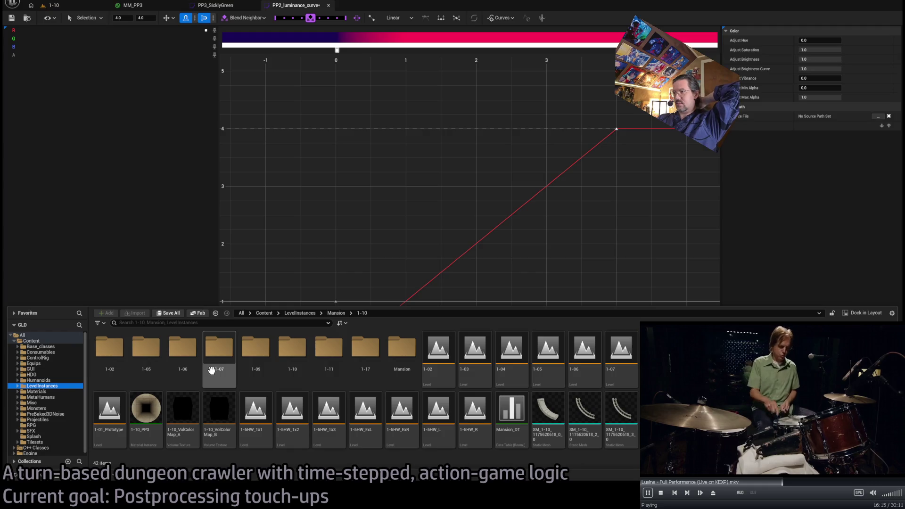
left_click(401, 150)
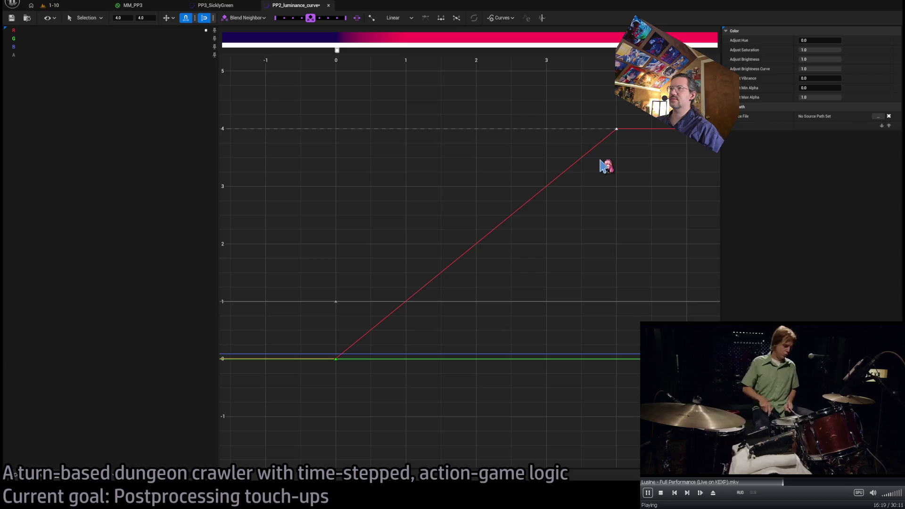
left_click(28, 474)
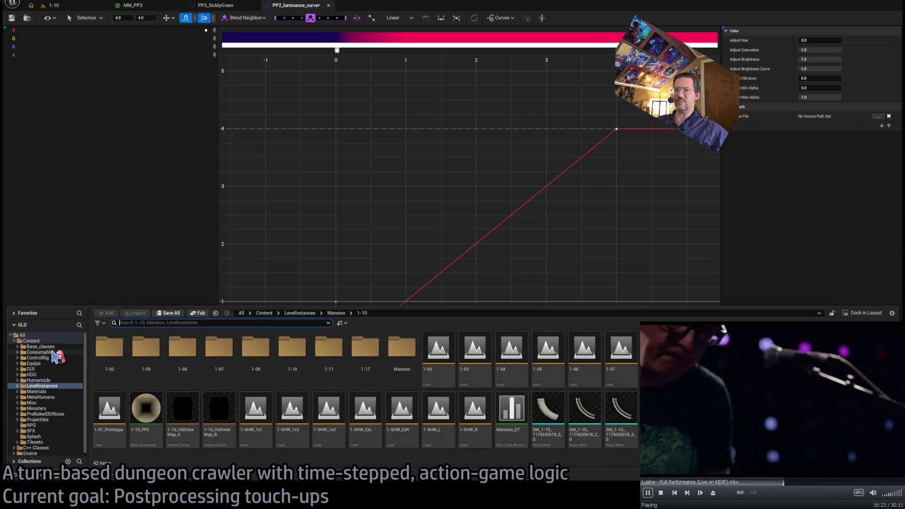
left_click(41, 347)
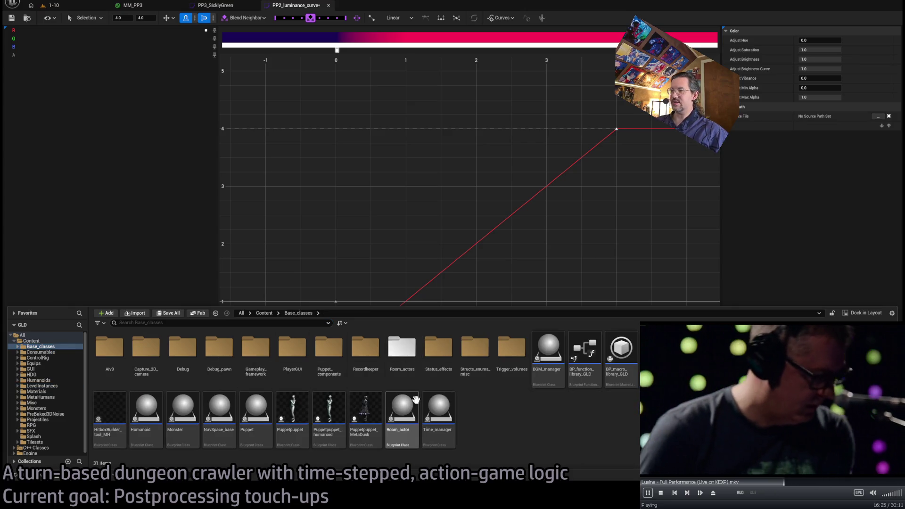
left_click(291, 360)
double_click(290, 360)
double_click(109, 349)
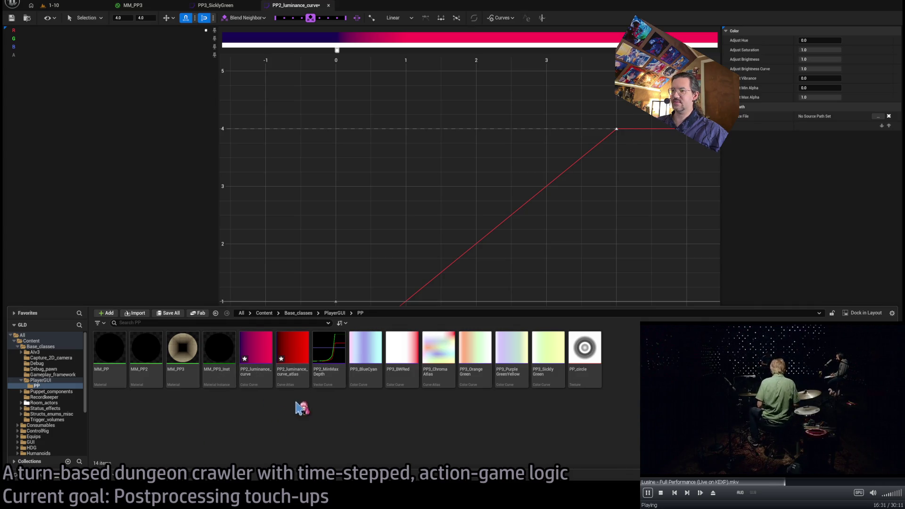
double_click(297, 382)
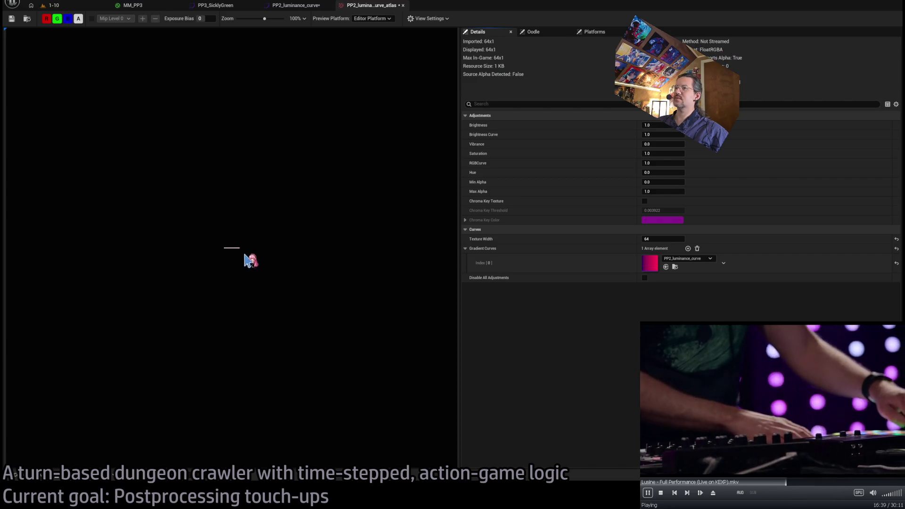
Change PP2_luminance_curve_atlas Texture Width from 64 to 128, then go back to MM_PP3
scroll(251, 264, "up", 5)
left_click(662, 239)
type("128")
key("Return")
scroll(273, 234, "down", 1)
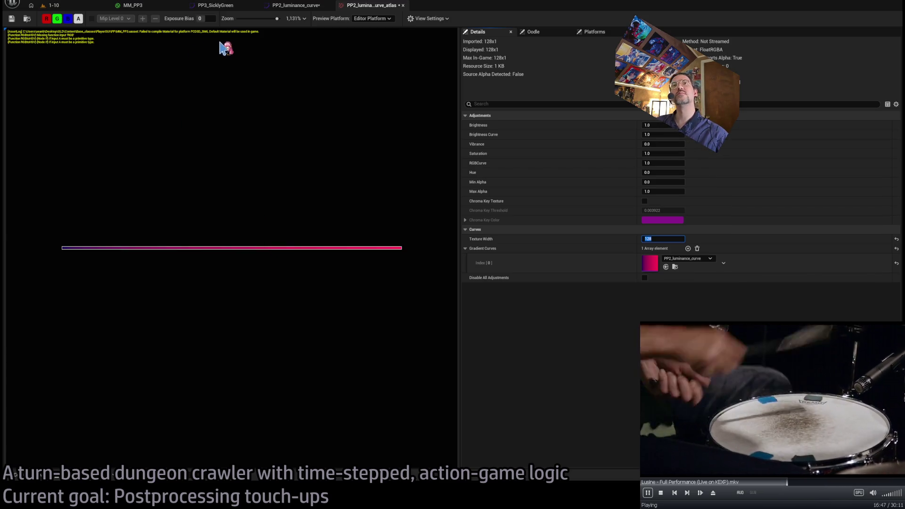
left_click(289, 6)
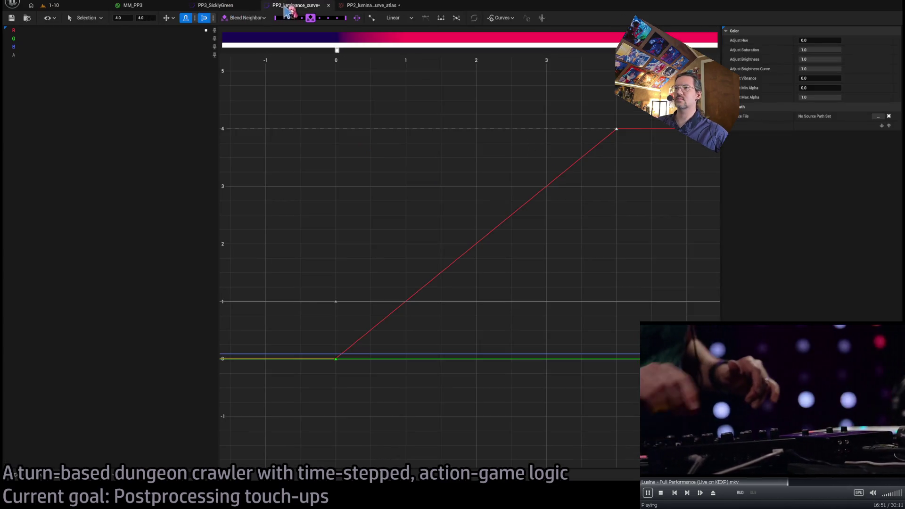
left_click(376, 6)
left_click(139, 6)
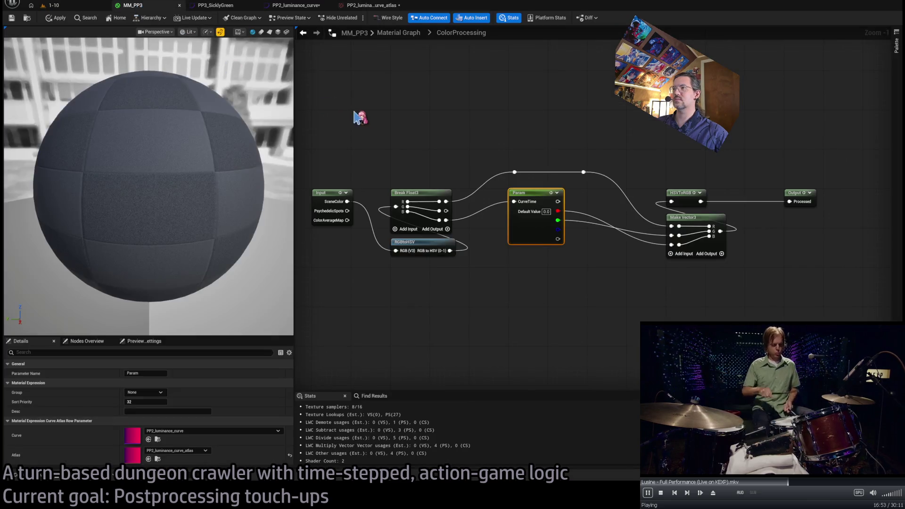
Remove the PsychedelicSpots and ColorAverageMap pins from the Input node, keeping only SceneColor
left_click(333, 214)
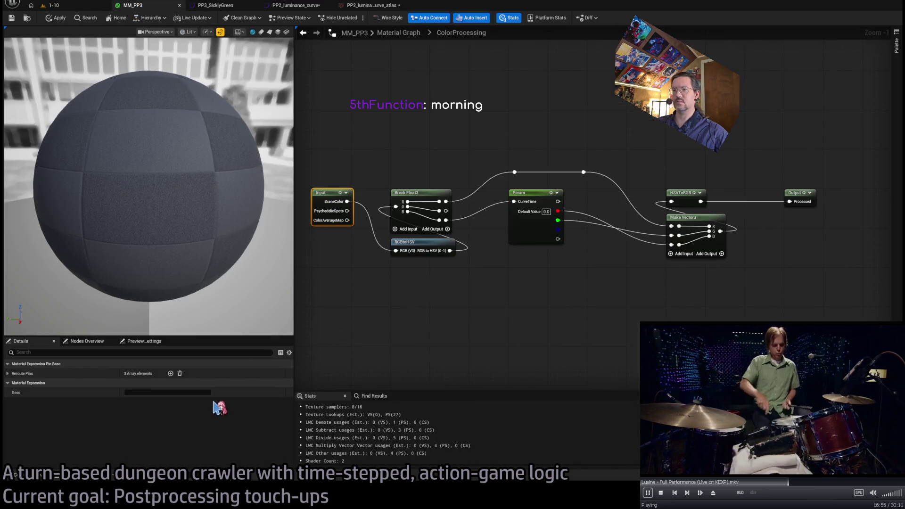
left_click(8, 374)
left_click(163, 393)
left_click(179, 414)
left_click(162, 393)
left_click(178, 415)
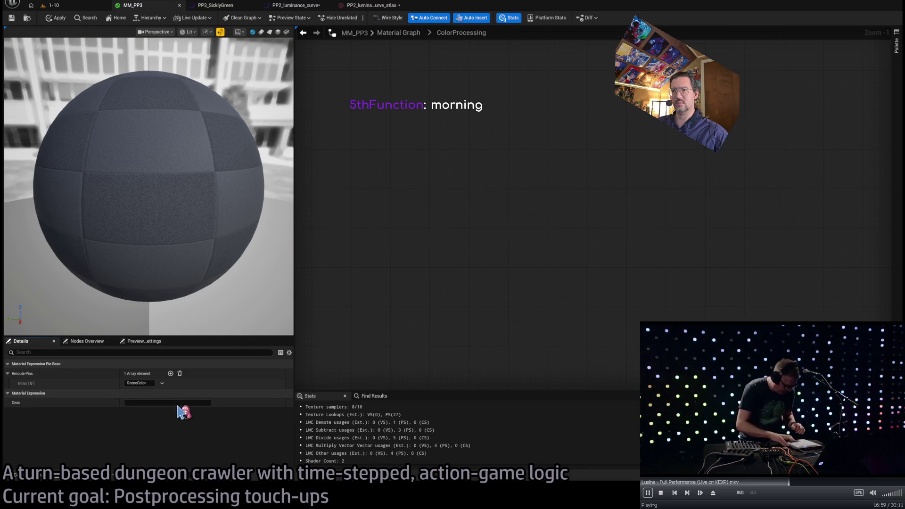
left_click(427, 316)
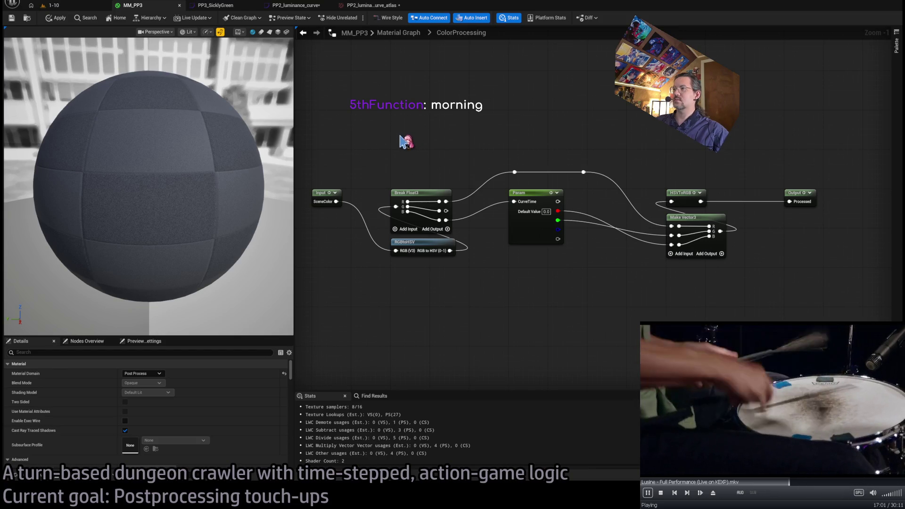
left_click(375, 5)
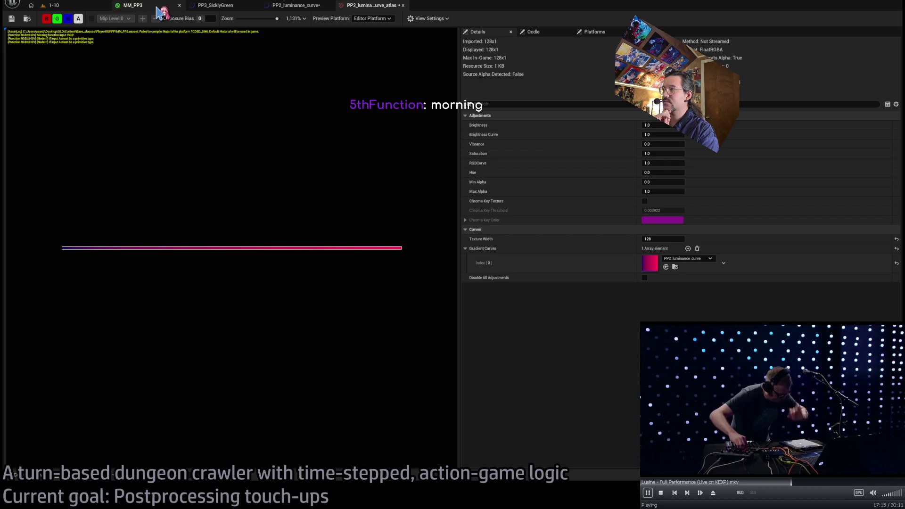
left_click(160, 12)
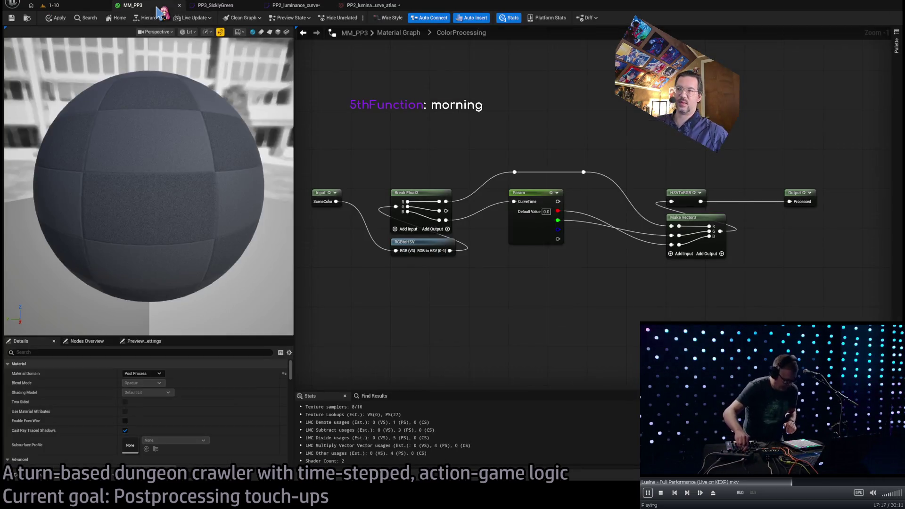
Move the Output node closer and slide the top wire's right reroute point leftward
left_click_drag(479, 136, 578, 170)
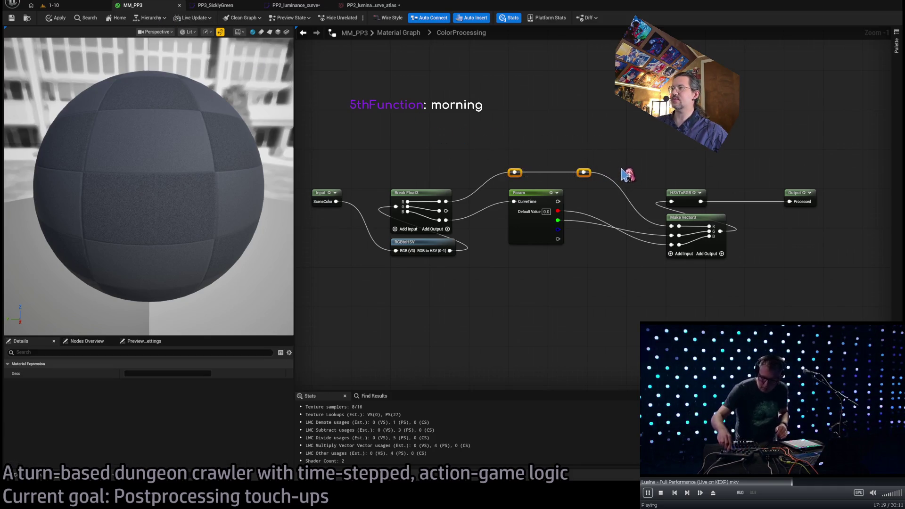
mouse_move(489, 155)
left_mouse_down()
mouse_move(618, 186)
mouse_move(643, 147)
left_mouse_up()
mouse_move(505, 128)
left_mouse_down()
mouse_move(631, 174)
mouse_move(644, 135)
left_mouse_up()
left_click_drag(749, 145, 687, 144)
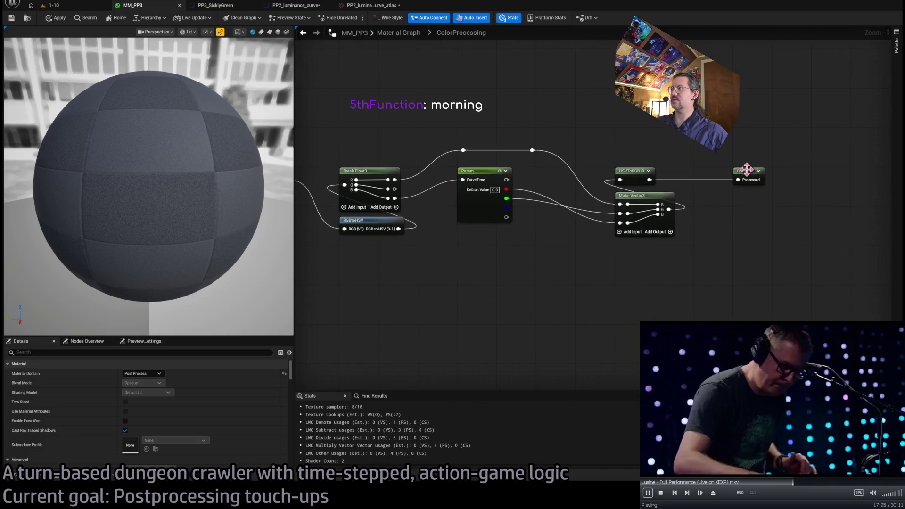
left_click_drag(748, 172, 710, 175)
left_click(687, 158)
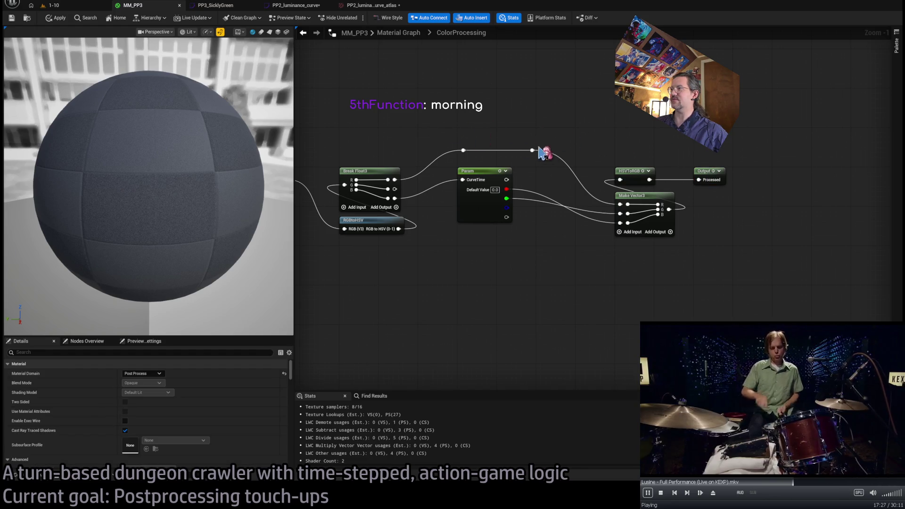
left_click_drag(538, 153, 507, 152)
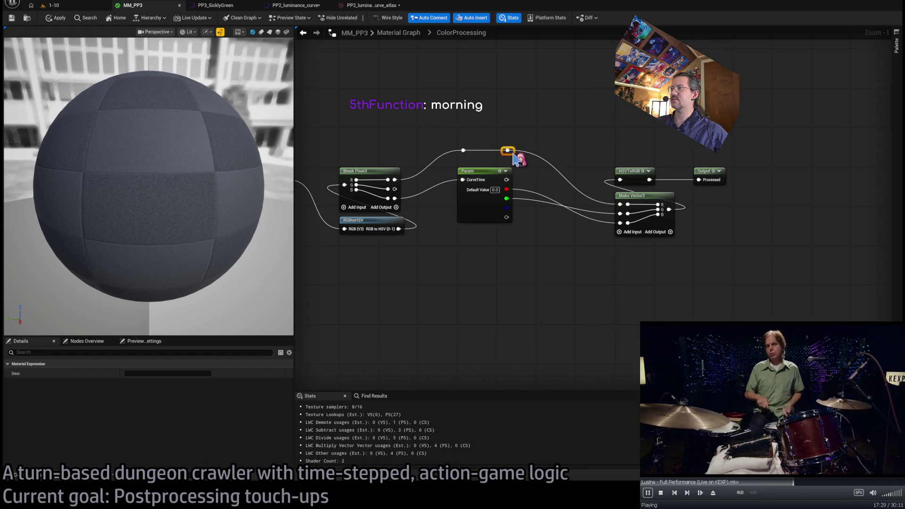
left_click(529, 137)
Reframe the graph around Break Float3, RGBtoHSV and the left reroute point, briefly checking the curve atlas
key("Home")
left_click_drag(345, 125, 518, 297)
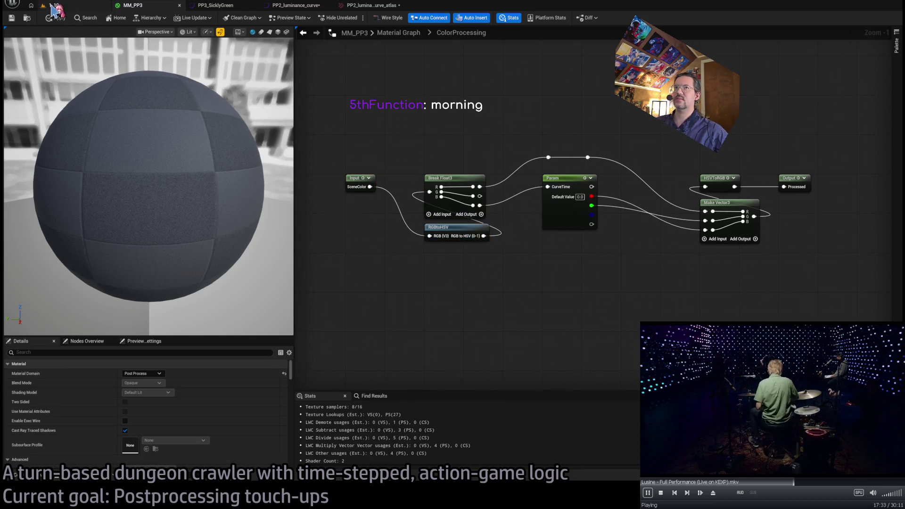
left_click_drag(570, 119, 508, 122)
scroll(563, 124, "up", 1)
left_click_drag(386, 93, 465, 133)
left_click(457, 103)
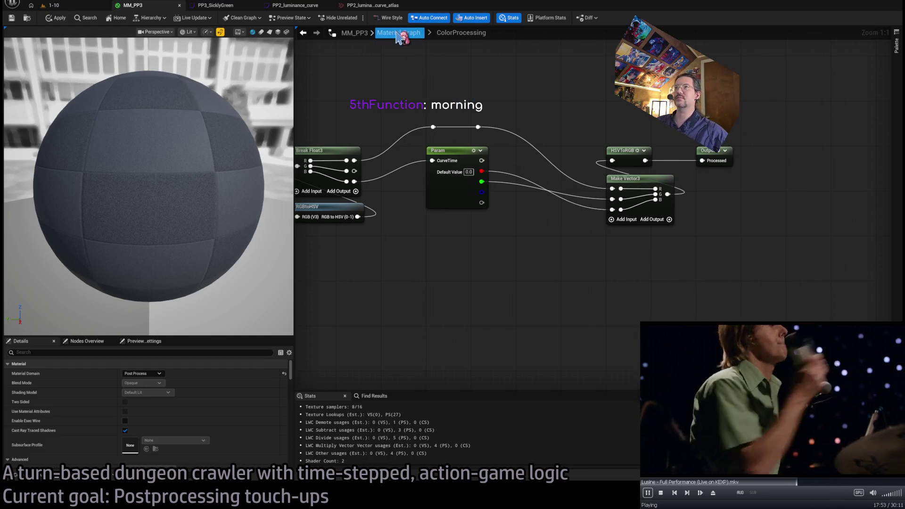
left_click(380, 5)
left_click(141, 5)
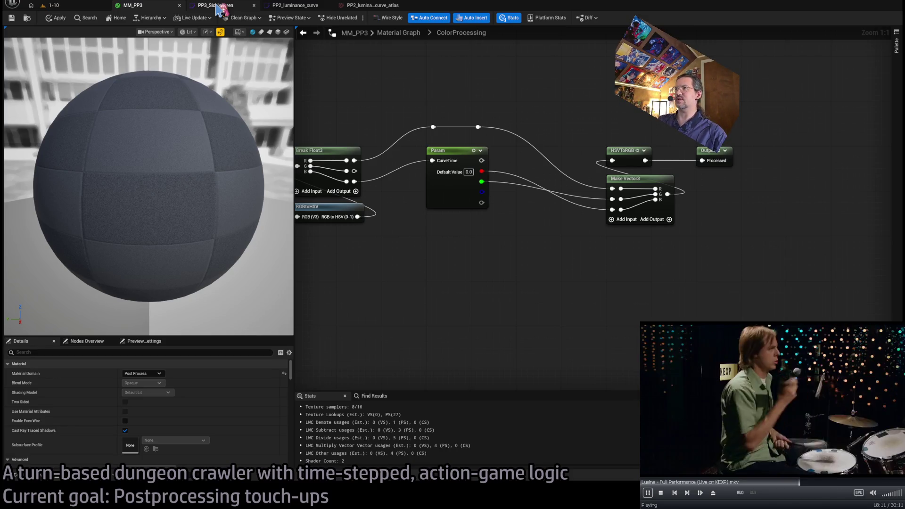
left_click(218, 8)
left_click(167, 10)
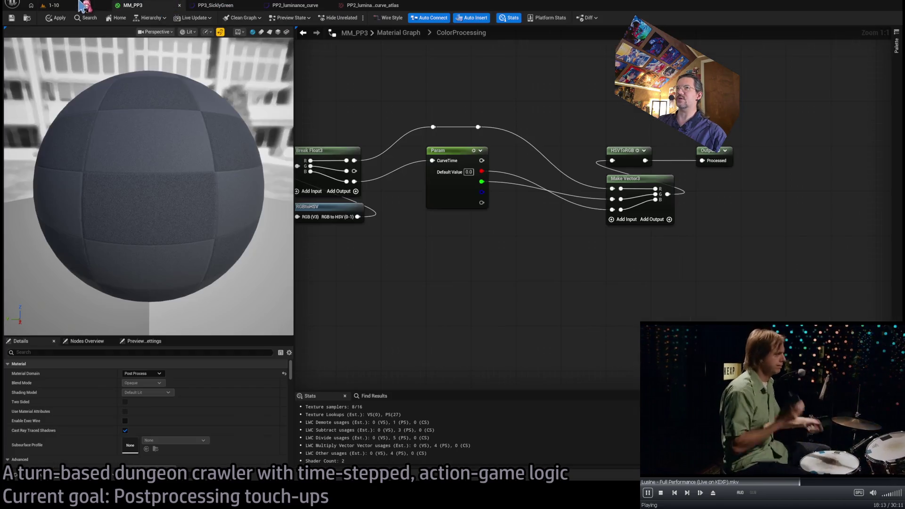
left_click(85, 6)
left_click(156, 10)
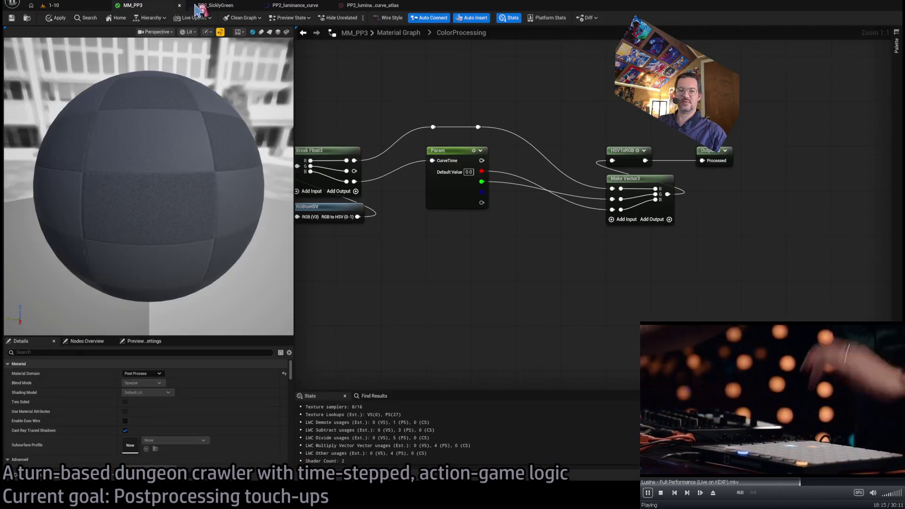
left_click_drag(464, 73, 451, 81)
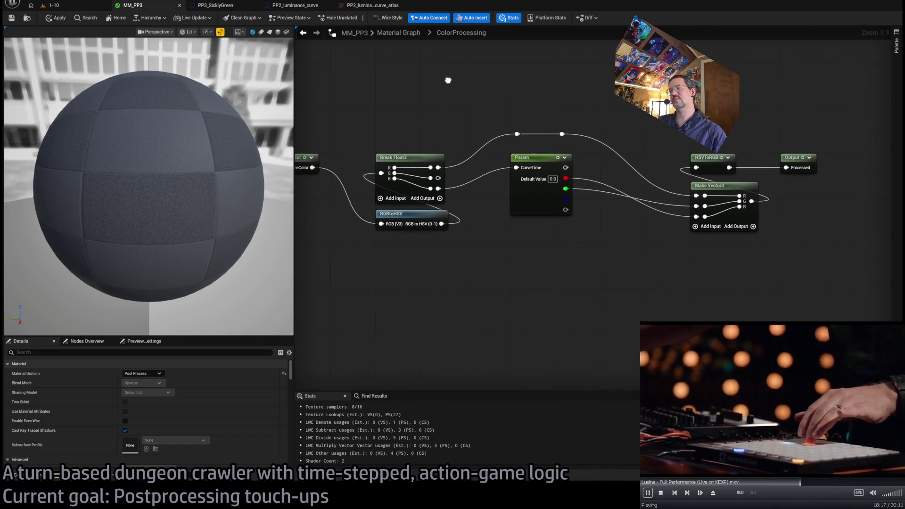
left_click_drag(599, 112, 467, 150)
mouse_move(452, 99)
left_mouse_down()
mouse_move(601, 156)
mouse_move(599, 126)
left_mouse_up()
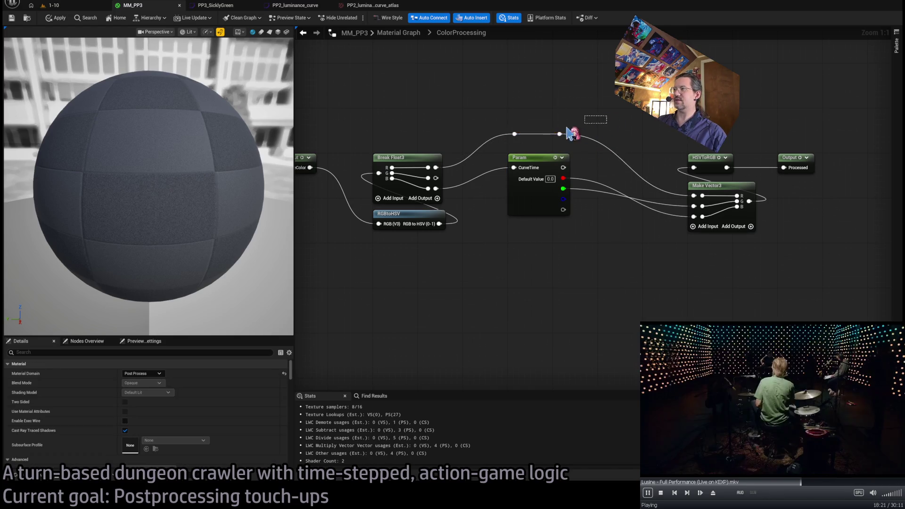
mouse_move(560, 102)
left_mouse_down()
mouse_move(526, 92)
mouse_move(579, 96)
left_mouse_up()
mouse_move(502, 99)
left_mouse_down()
mouse_move(608, 143)
mouse_move(509, 139)
mouse_move(613, 147)
left_mouse_up()
left_click_drag(748, 127, 651, 124)
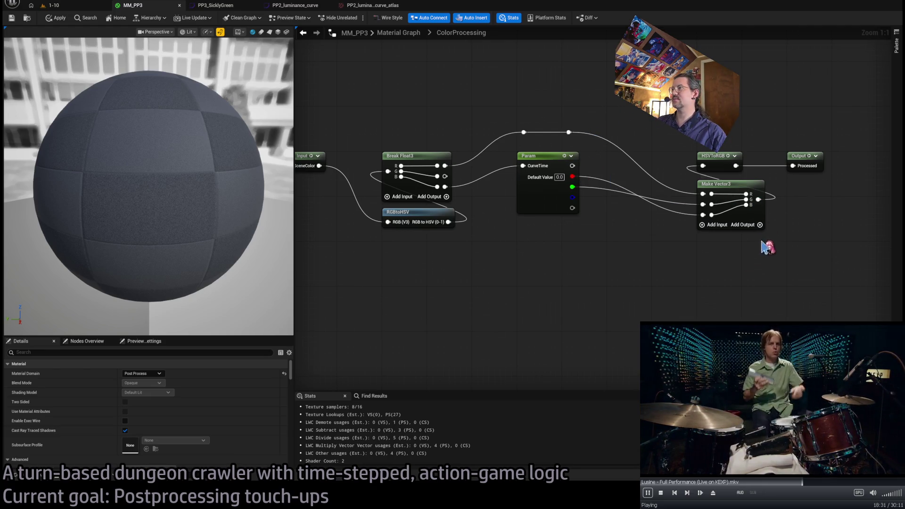
left_click_drag(770, 245, 803, 242)
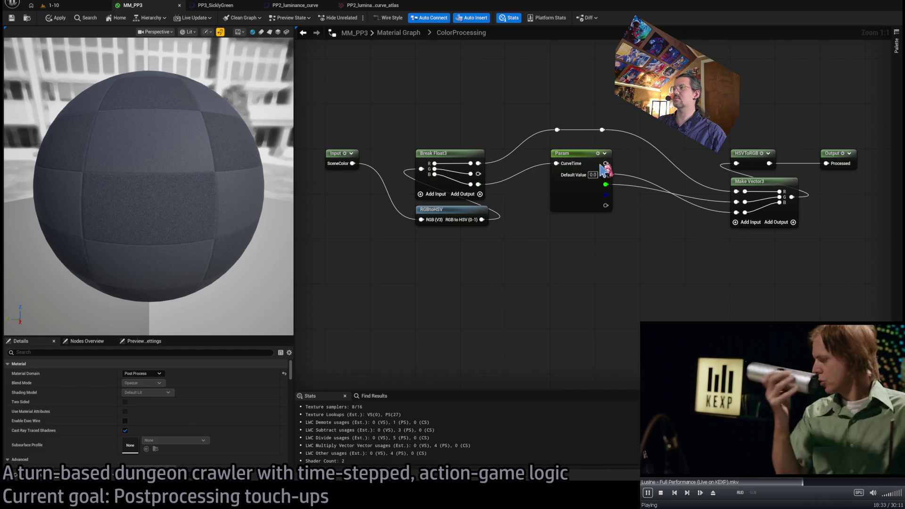
left_click_drag(609, 164, 590, 154)
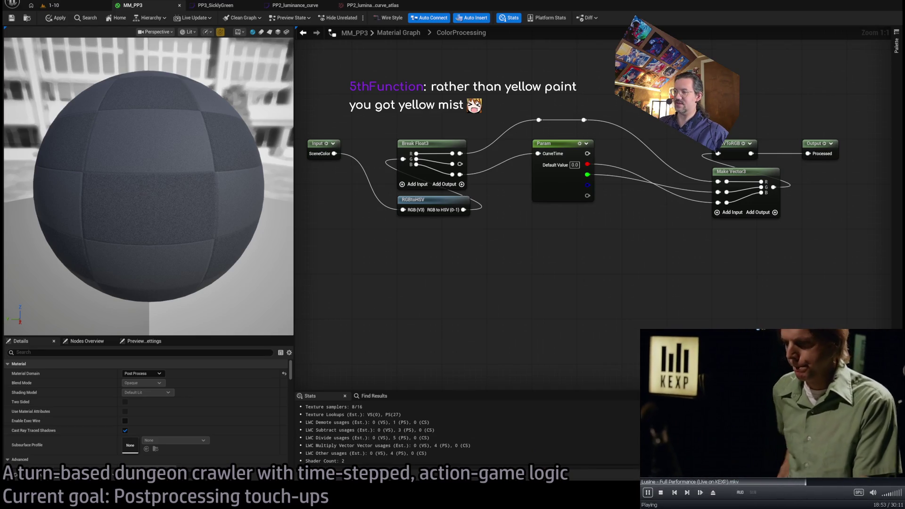
left_click_drag(640, 330, 607, 309)
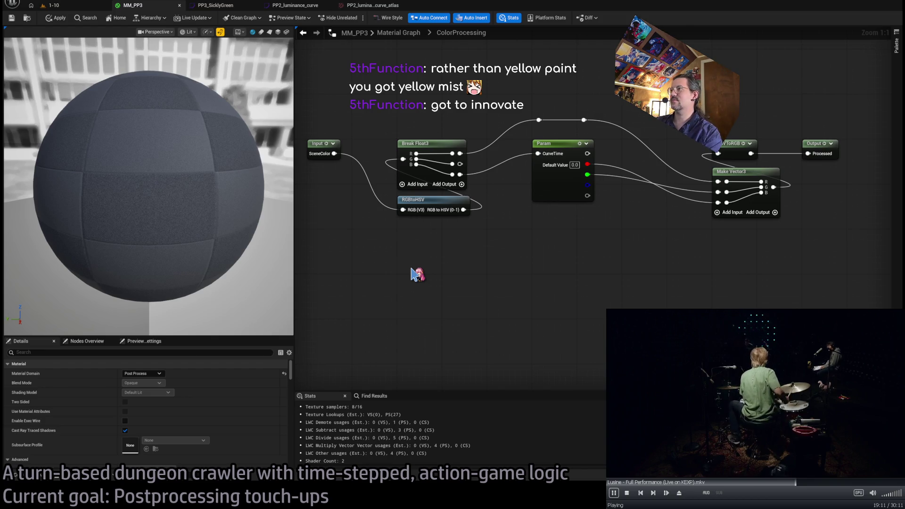
Move HSVToRGB and Make Vector3 closer to Param and shift the node group up and right
mouse_move(731, 171)
left_mouse_down()
mouse_move(685, 172)
mouse_move(610, 236)
left_mouse_up()
scroll(627, 215, "down", 9)
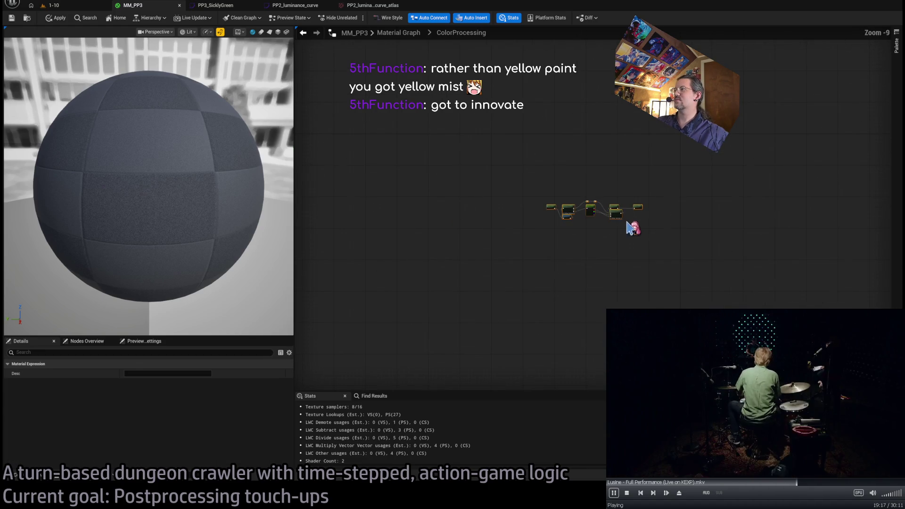
left_click_drag(641, 208, 691, 144)
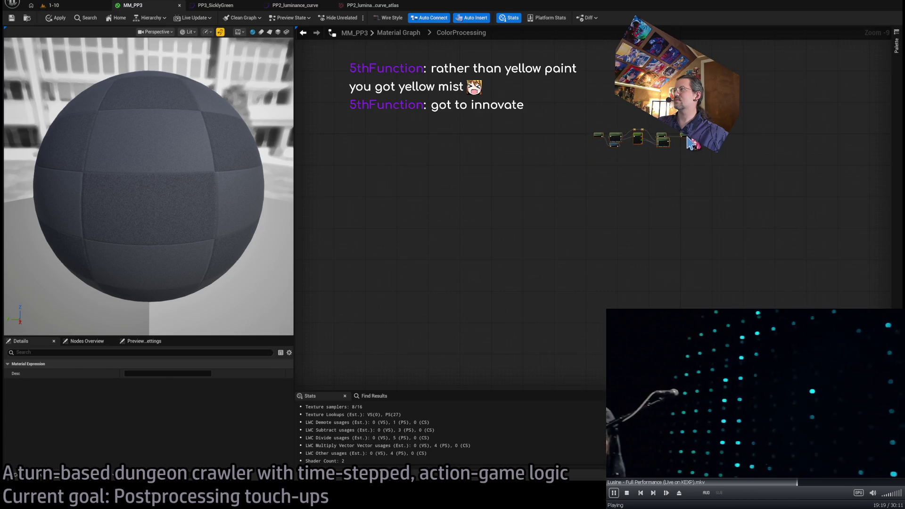
scroll(685, 138, "up", 9)
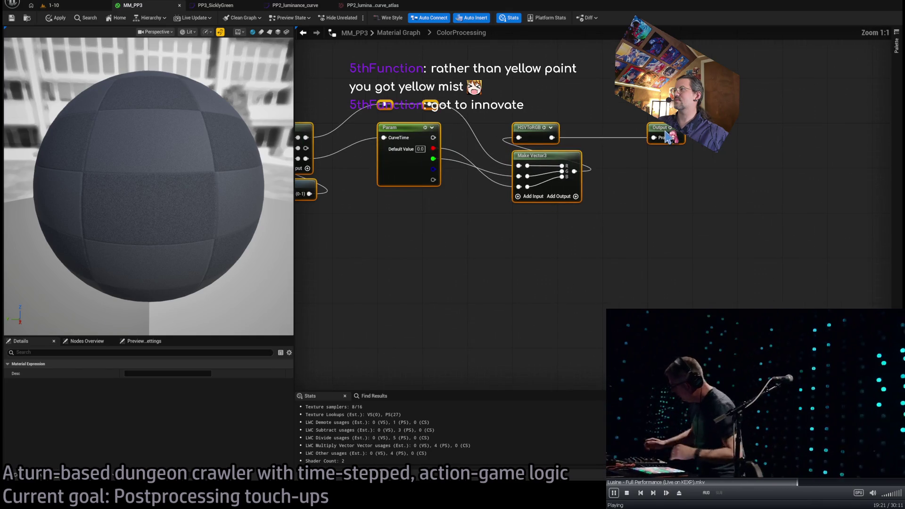
left_click(667, 214)
Apply the MM_PP3 changes to recompile the shader and return to the 1-10 level
left_click_drag(729, 263, 678, 245)
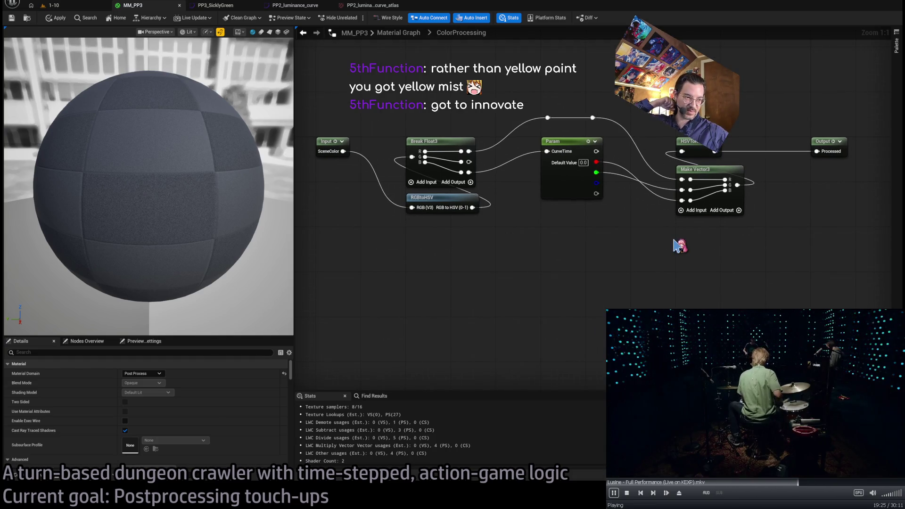
left_click_drag(677, 245, 675, 266)
left_click(56, 18)
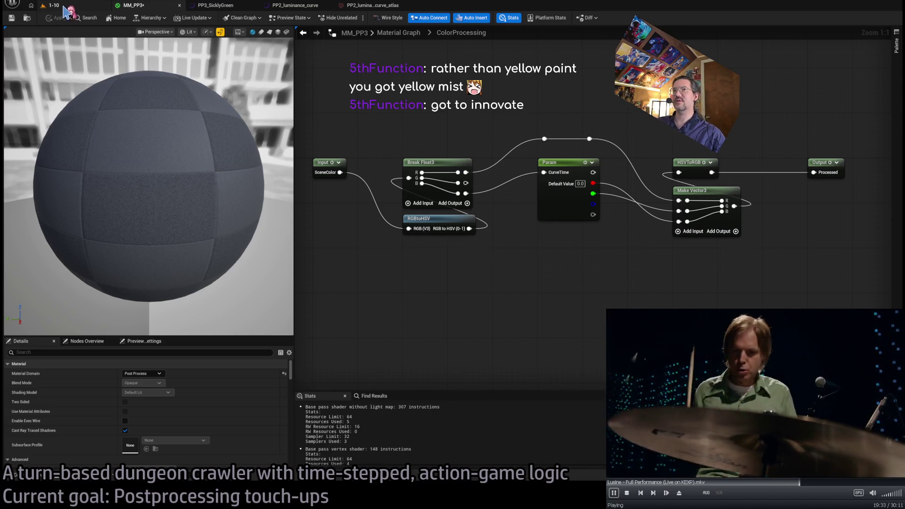
left_click(71, 9)
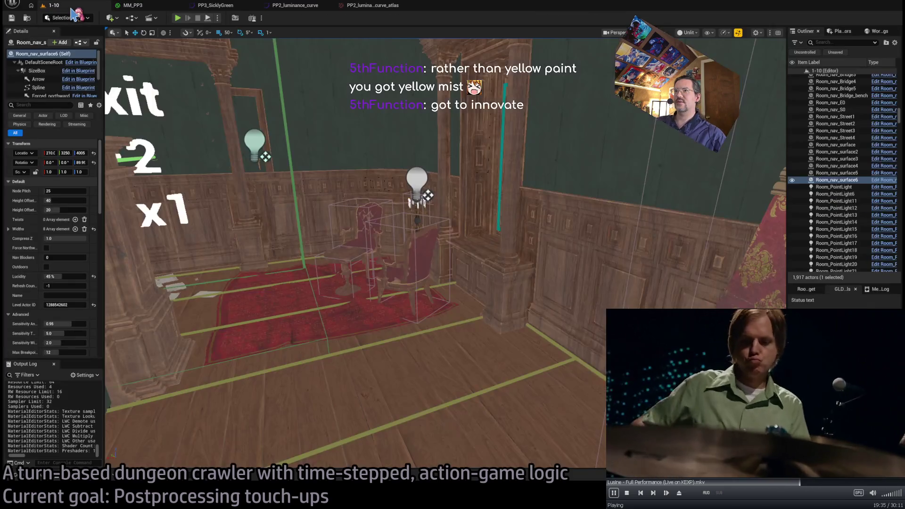
left_click(134, 6)
left_click(53, 7)
left_click_drag(354, 212, 330, 217)
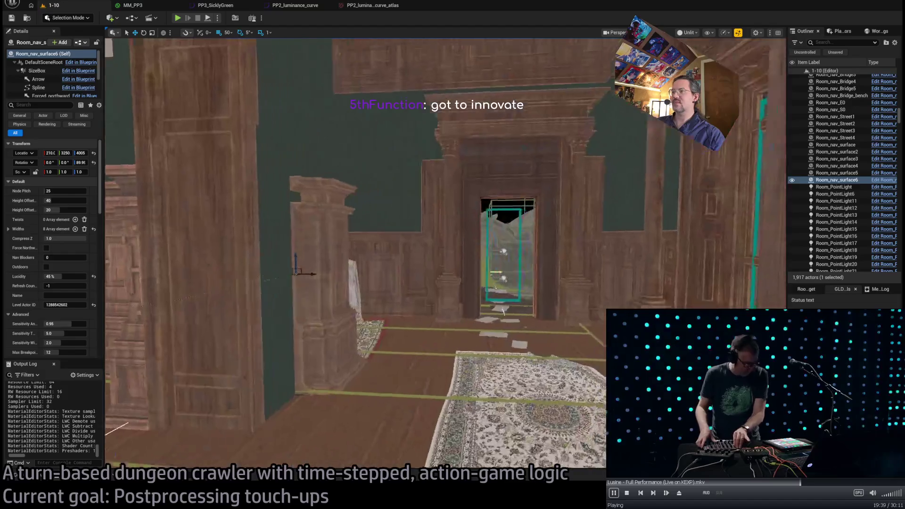
key("f")
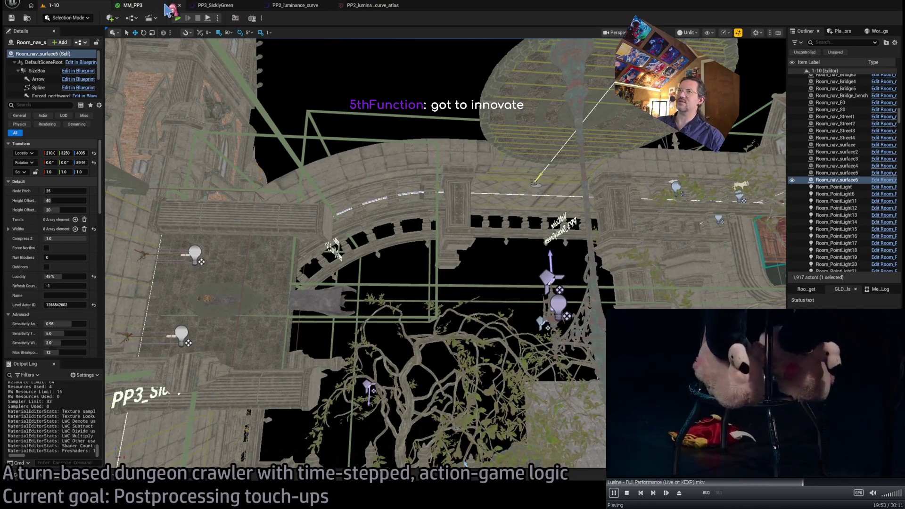
left_click(166, 6)
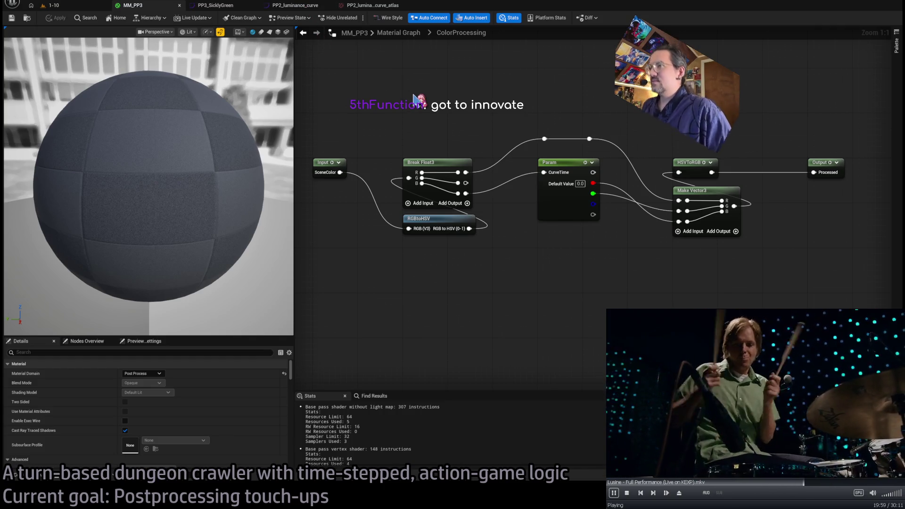
left_click_drag(433, 97, 436, 124)
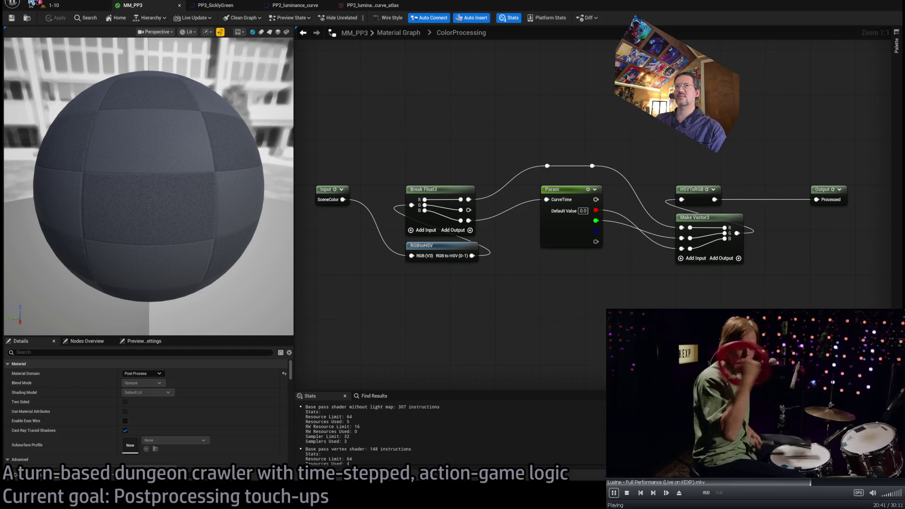
left_click(45, 5)
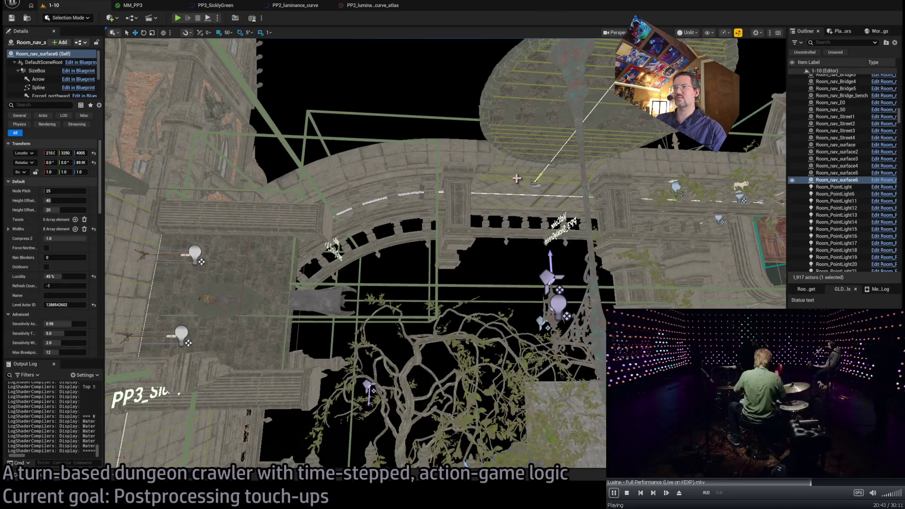
Fly the viewport camera over the stairs and arch, then bring up the PP3_SicklyGreen curve
left_click_drag(517, 179, 386, 216)
mouse_move(542, 196)
left_mouse_down()
mouse_move(534, 198)
mouse_move(542, 197)
left_mouse_up()
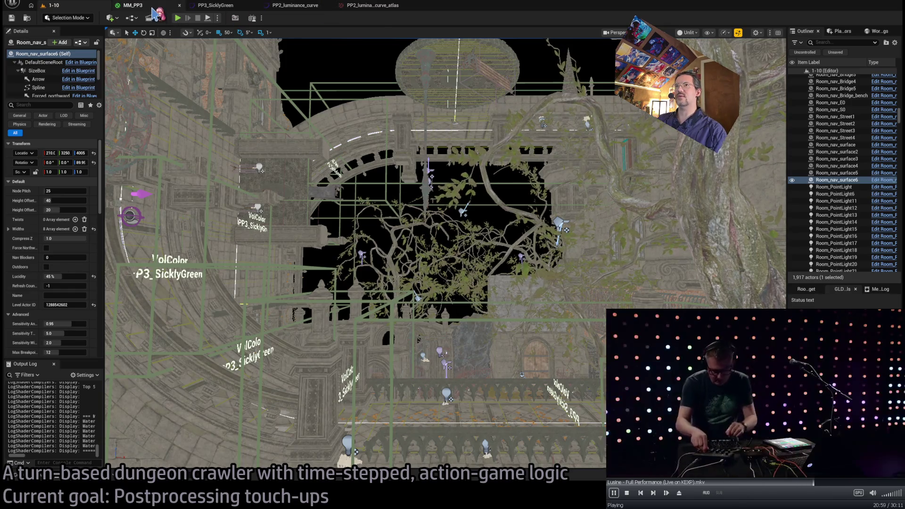
left_click(153, 6)
mouse_move(309, 113)
left_mouse_down()
mouse_move(471, 184)
mouse_move(839, 285)
mouse_move(855, 304)
left_mouse_up()
left_click(839, 286)
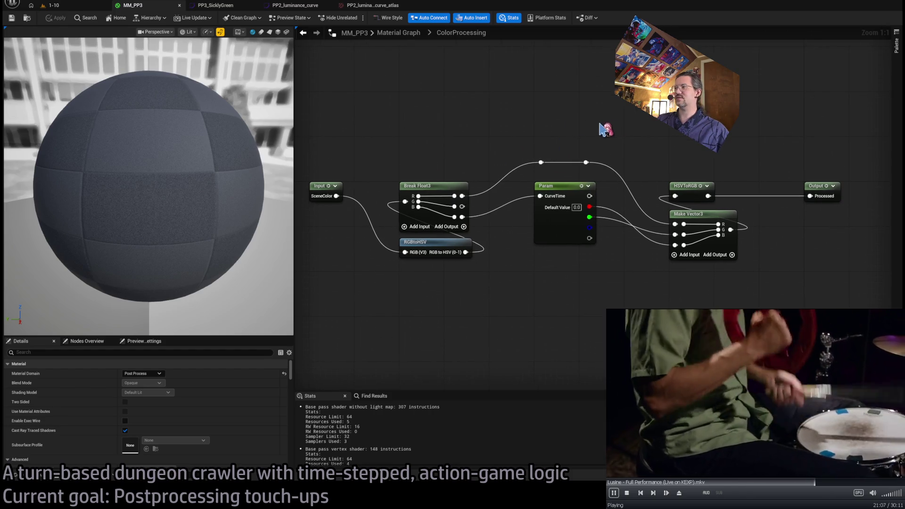
left_click(293, 7)
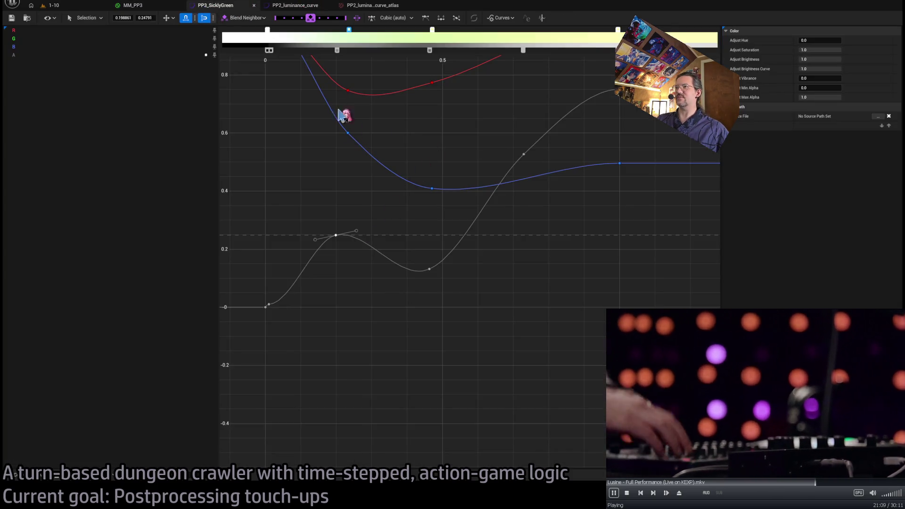
Set the PP2_luminance_curve key at time 0 to 4, then glance at the curve atlas
left_click(293, 7)
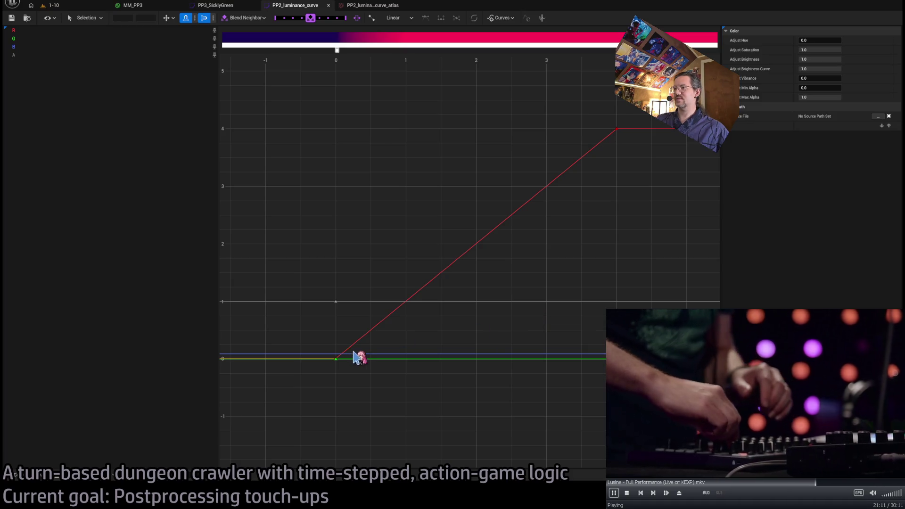
left_click(336, 359)
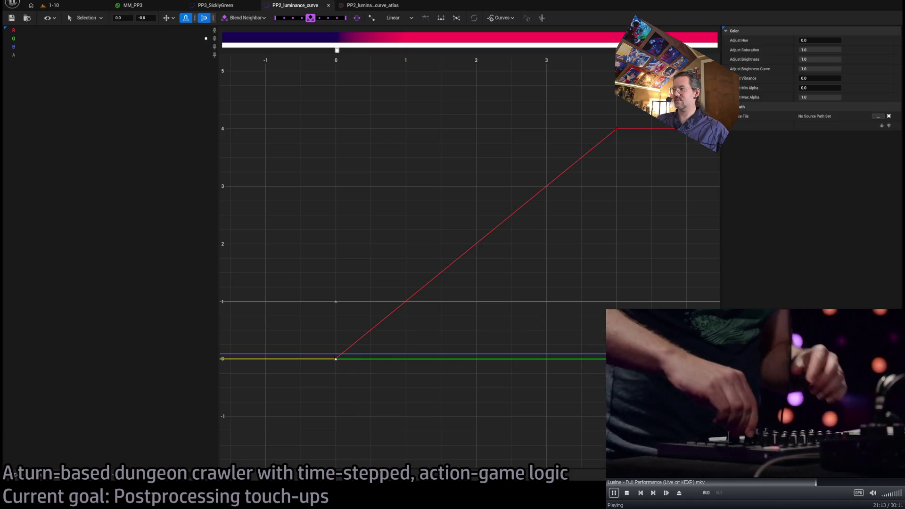
type("4")
key("Return")
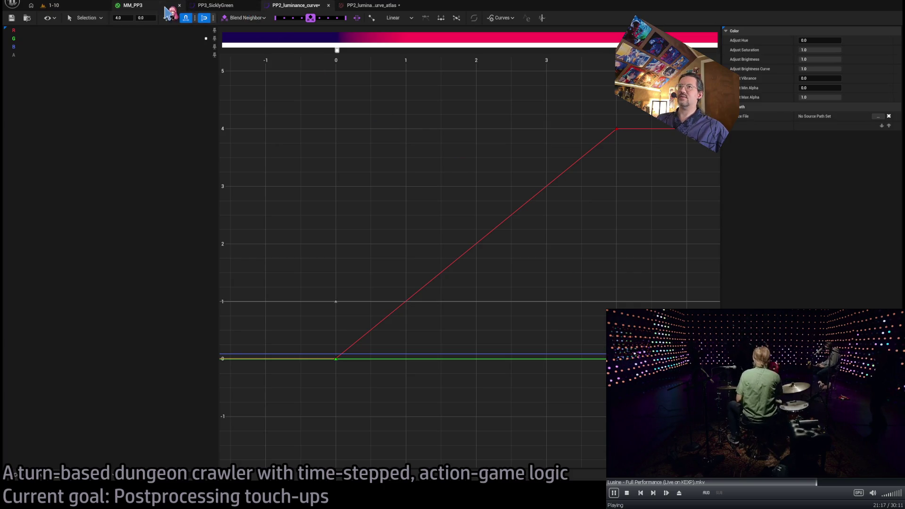
left_click(364, 6)
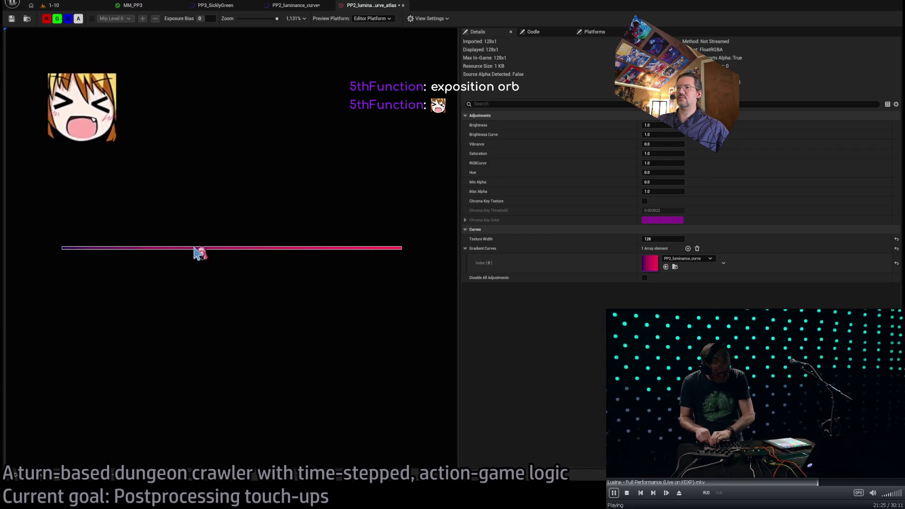
left_click(133, 5)
left_click(288, 5)
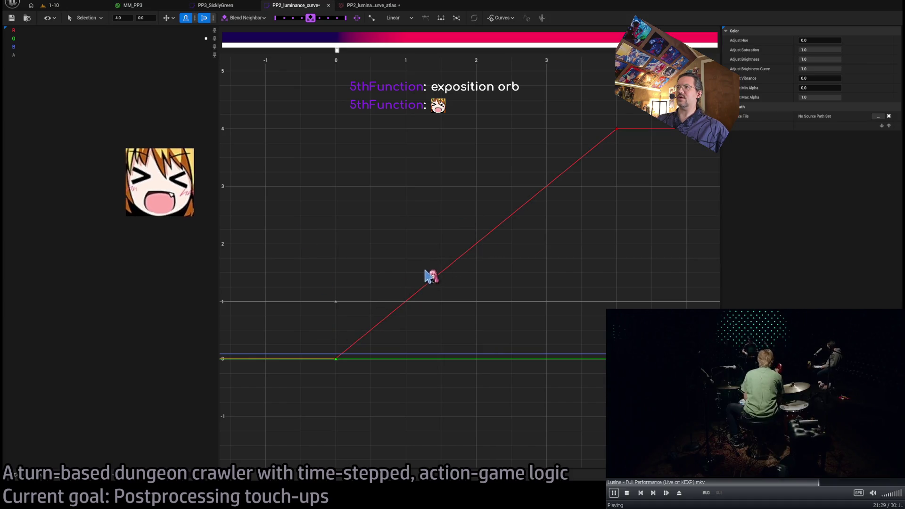
Move the curve's top key from value 4 to time 1, value 1
left_click(617, 129)
left_click(122, 17)
type("1")
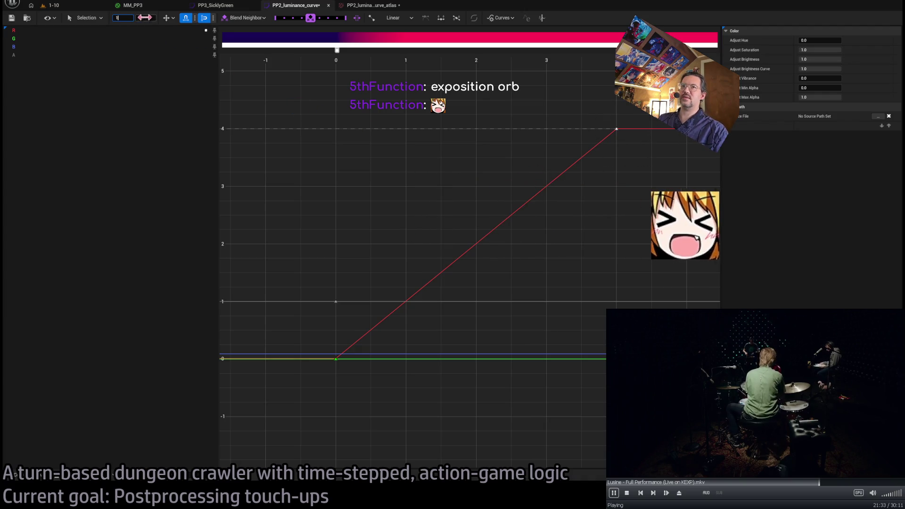
key("Tab")
type("1")
key("Return")
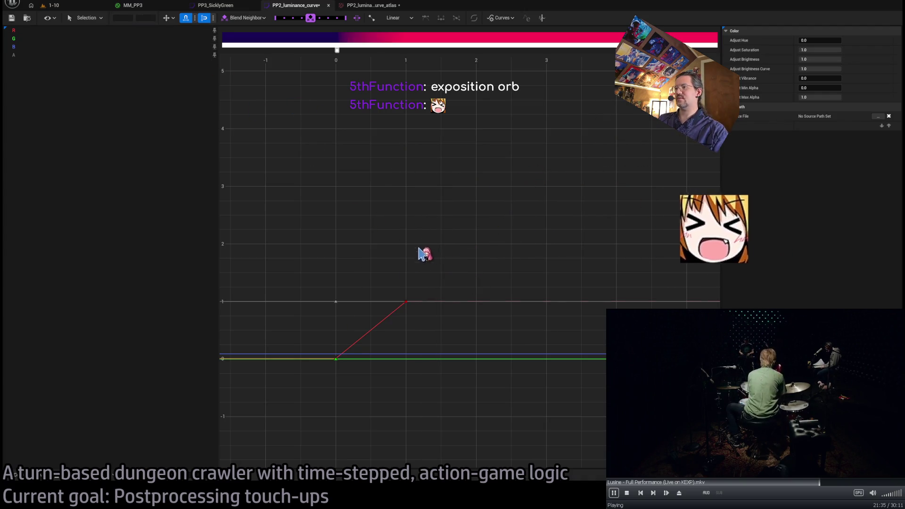
Frame the 0–1 ramp keys to check the curve, then return to the MM_PP3 graph
key("f")
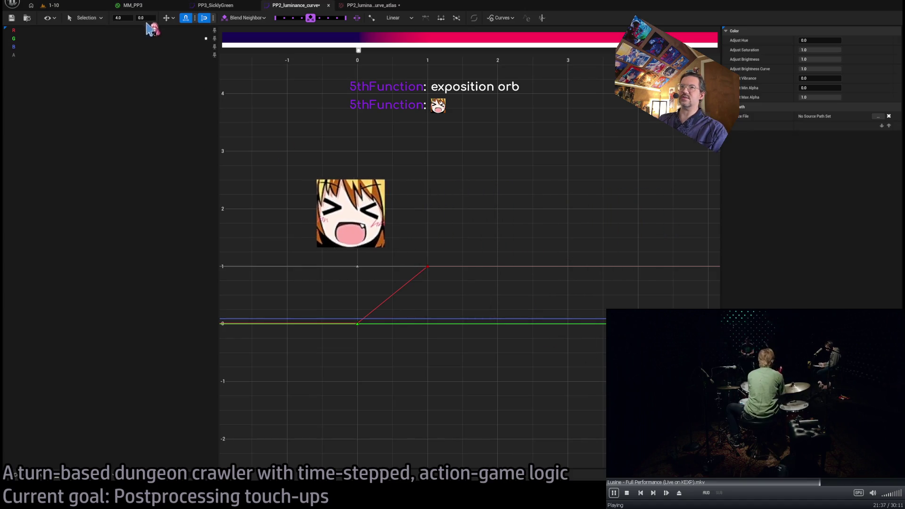
key("f")
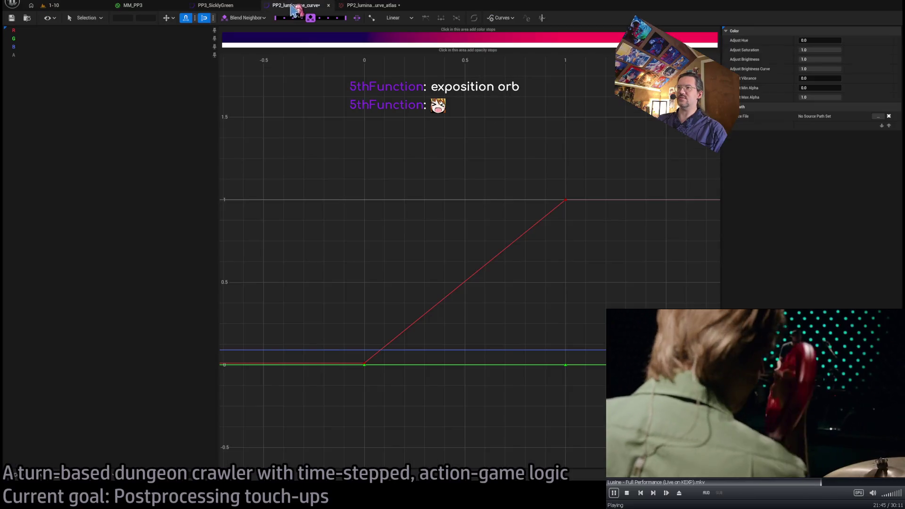
left_click_drag(643, 157, 293, 438)
key("f")
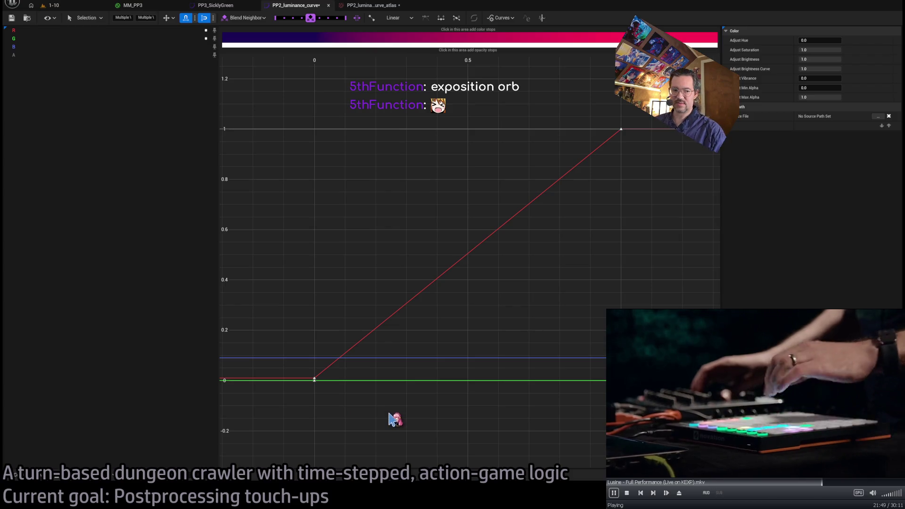
left_click(394, 417)
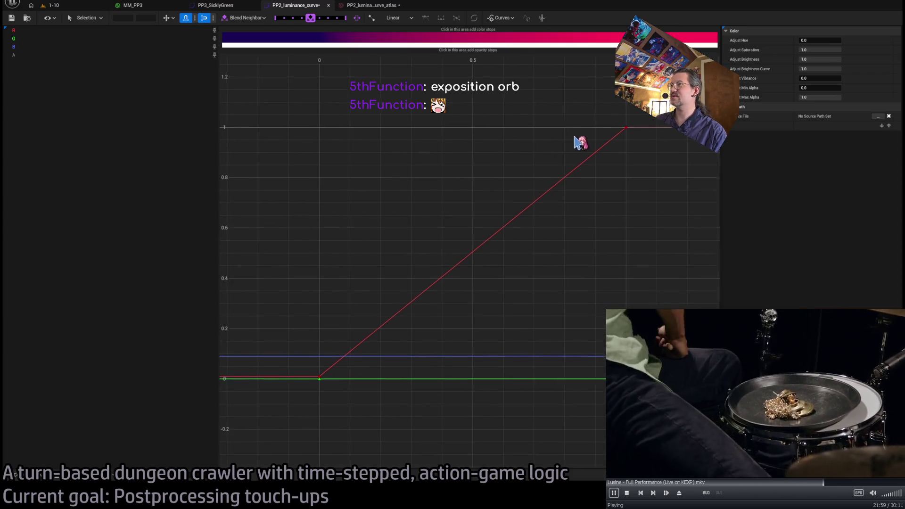
left_click_drag(663, 103, 273, 408)
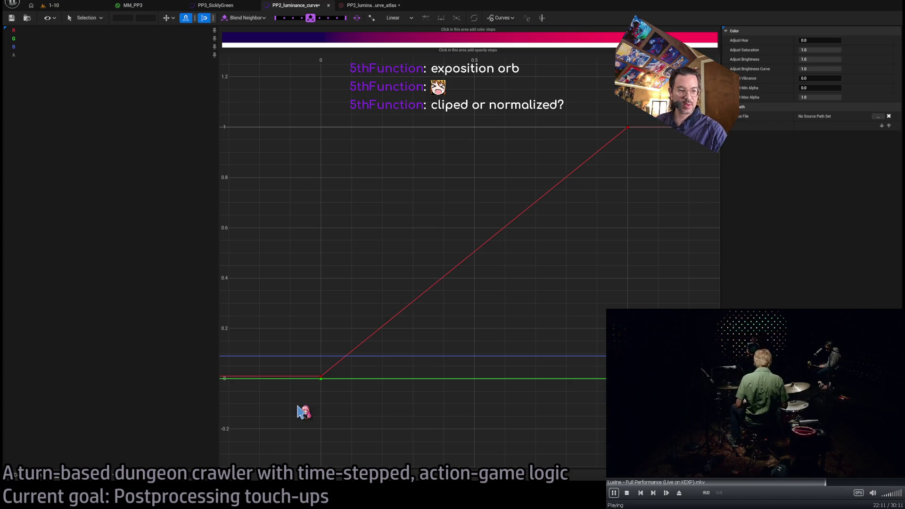
scroll(622, 170, "down", 5)
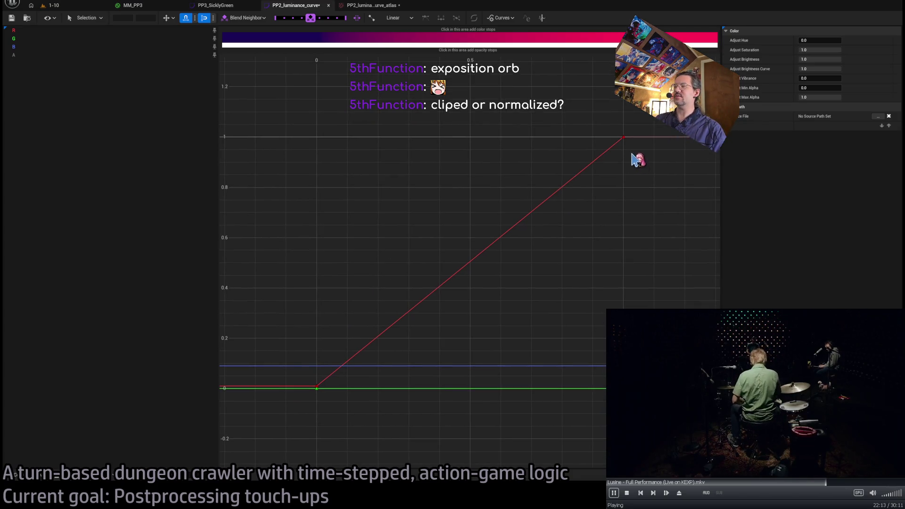
left_click_drag(527, 161, 321, 327)
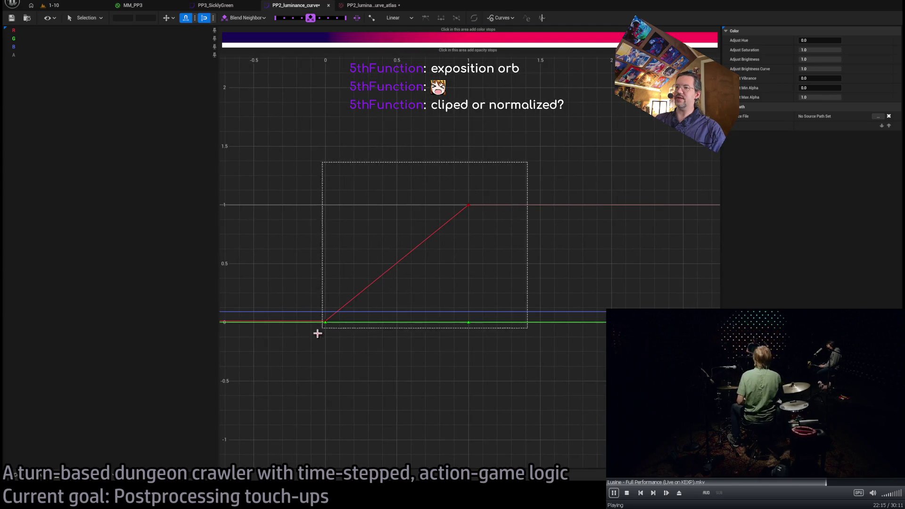
left_click(142, 6)
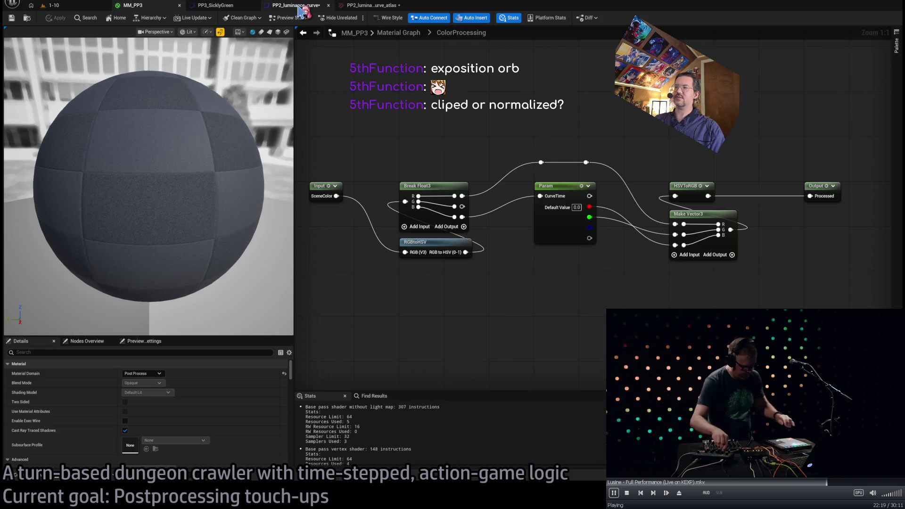
left_click(299, 8)
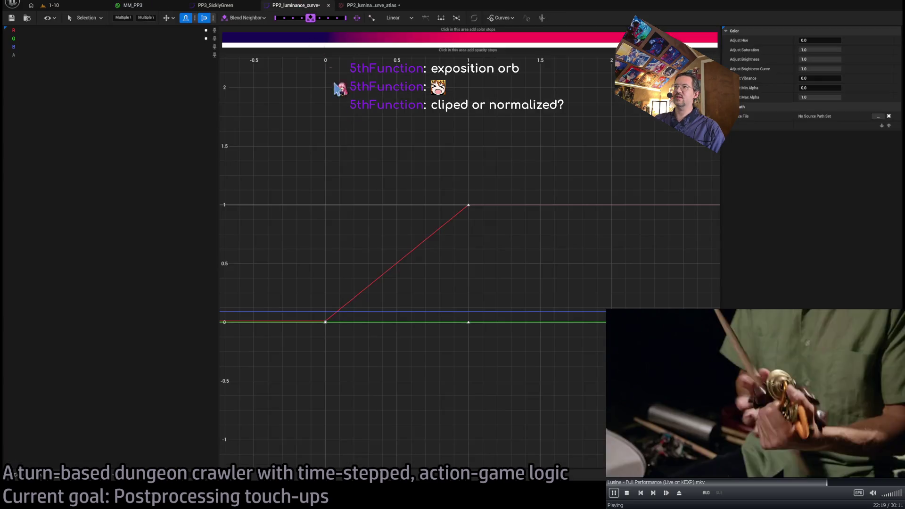
left_click(373, 6)
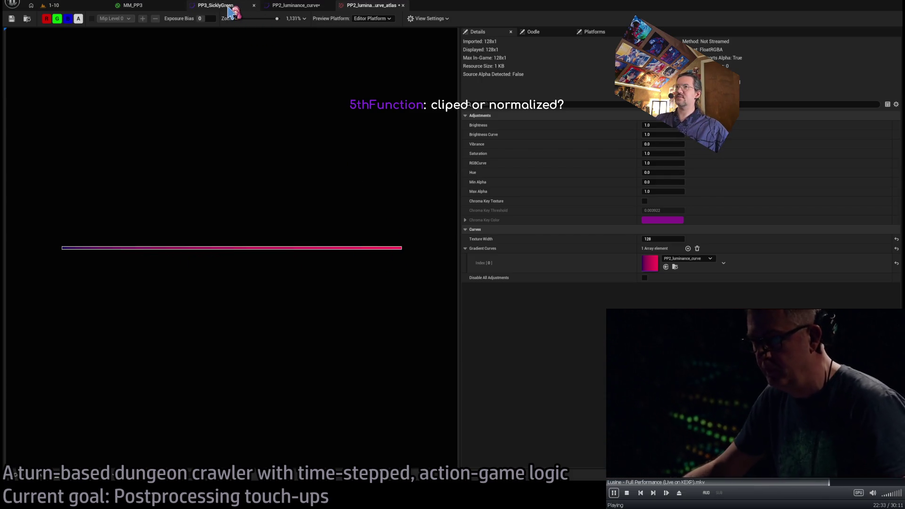
left_click(297, 6)
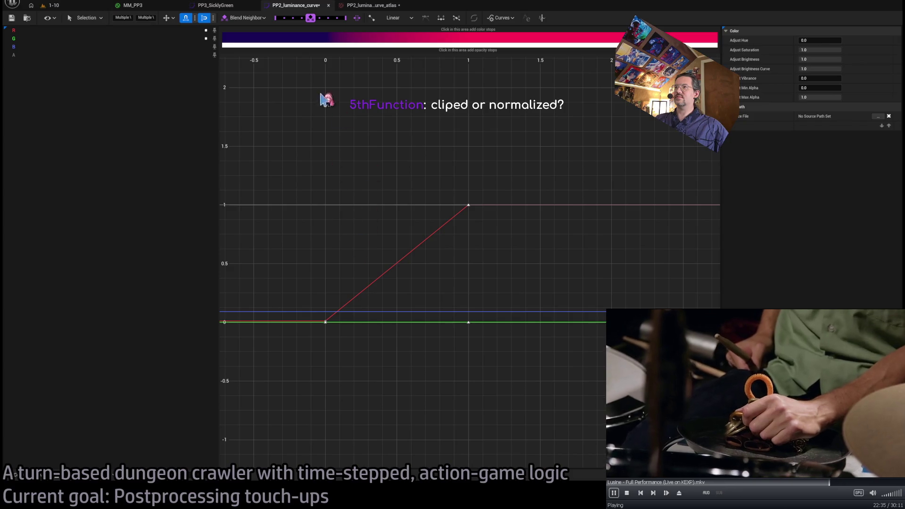
key("f")
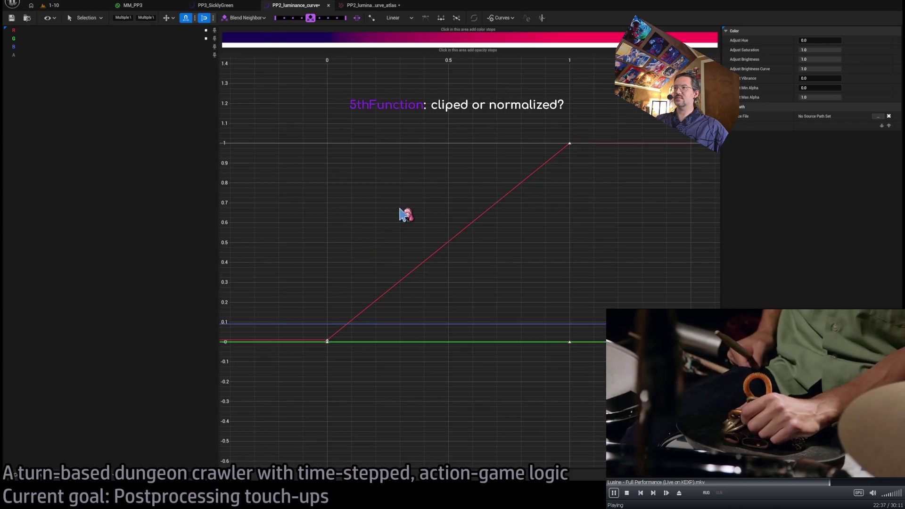
mouse_move(595, 125)
left_mouse_down()
mouse_move(465, 254)
mouse_move(301, 388)
mouse_move(320, 375)
left_mouse_up()
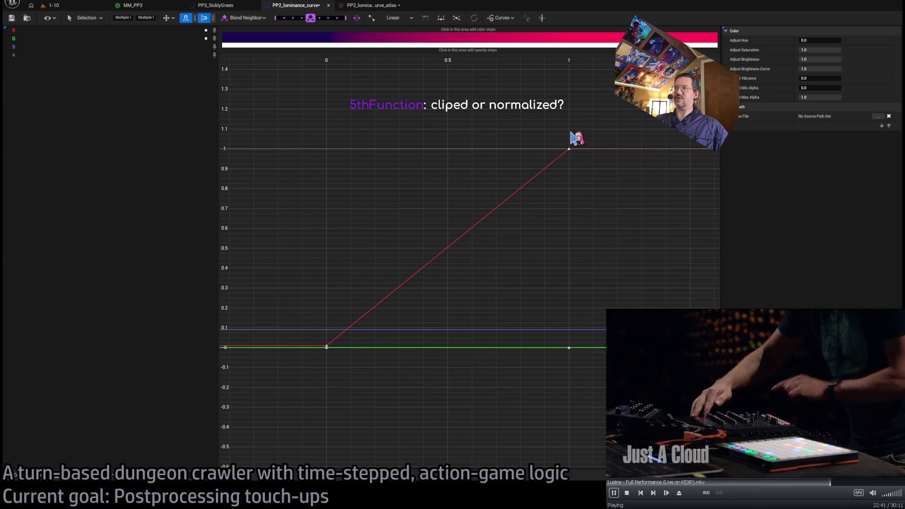
left_click(545, 257)
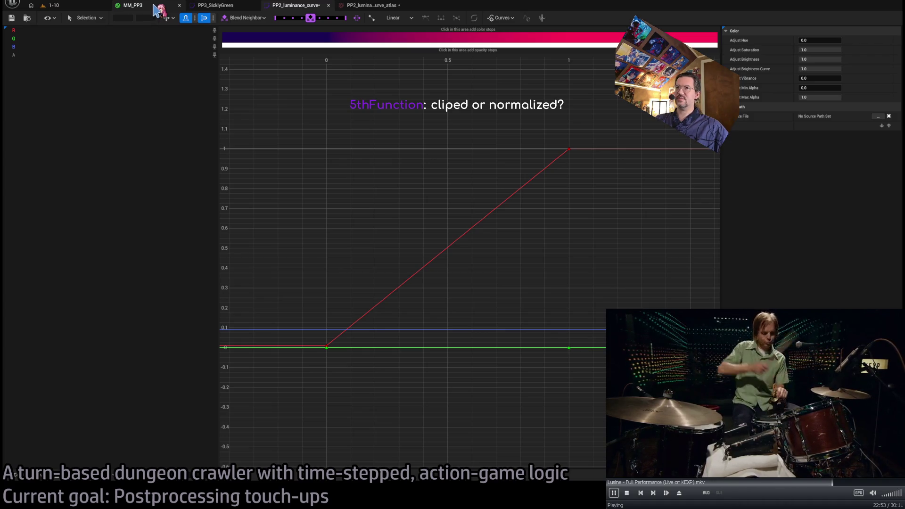
left_click(157, 9)
scroll(443, 120, "down", 3)
scroll(451, 104, "up", 2)
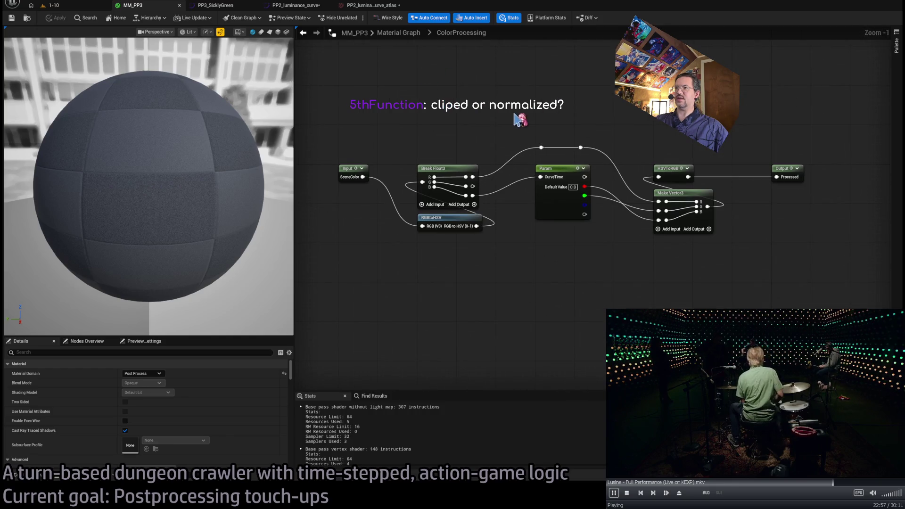
scroll(496, 123, "up", 1)
left_click(518, 236)
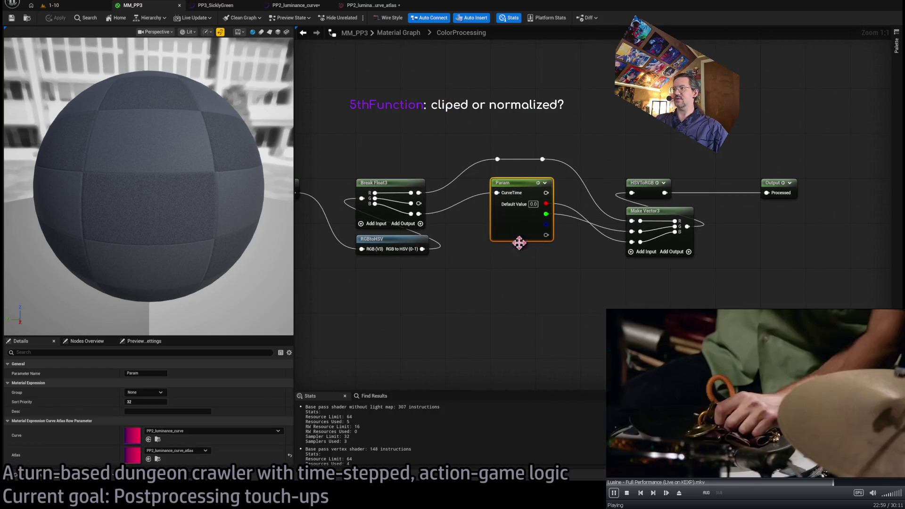
Duplicate the curve Param, feeding Break Float3 B into its CurveTime and its output into Make Vector3 B
key("ctrl+c")
key("ctrl+v")
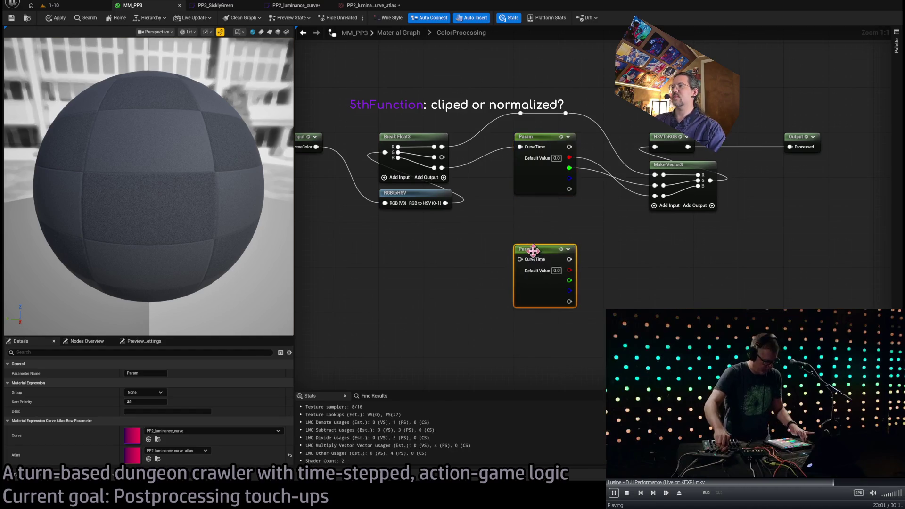
mouse_move(570, 168)
left_mouse_down()
mouse_move(600, 275)
mouse_move(569, 286)
left_mouse_up()
mouse_move(442, 168)
left_mouse_down()
mouse_move(481, 226)
mouse_move(542, 254)
mouse_move(552, 249)
left_mouse_up()
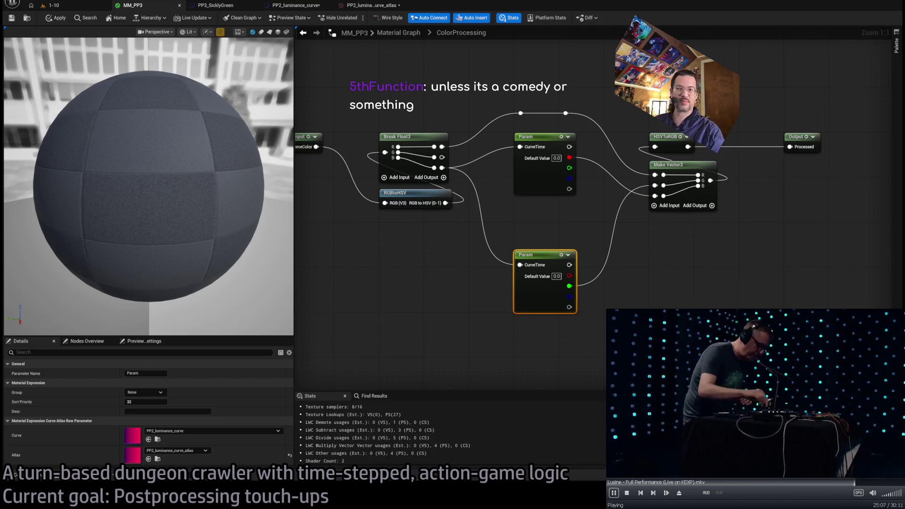
Recentre the graph, select every ColorProcessing node except Output, and shift them slightly right
left_click(429, 295)
left_click_drag(429, 295, 460, 301)
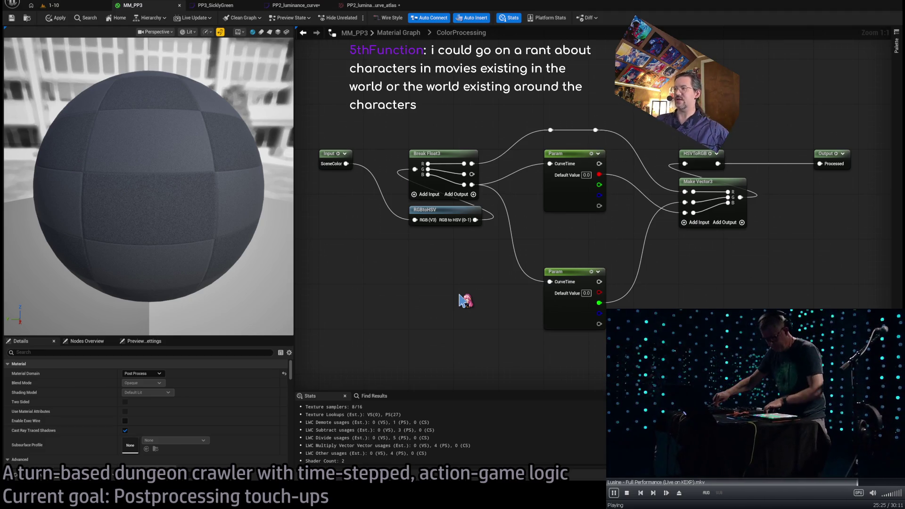
left_click_drag(480, 217, 490, 249)
mouse_move(326, 127)
left_mouse_down()
mouse_move(778, 292)
mouse_move(783, 283)
left_mouse_up()
left_click(797, 227)
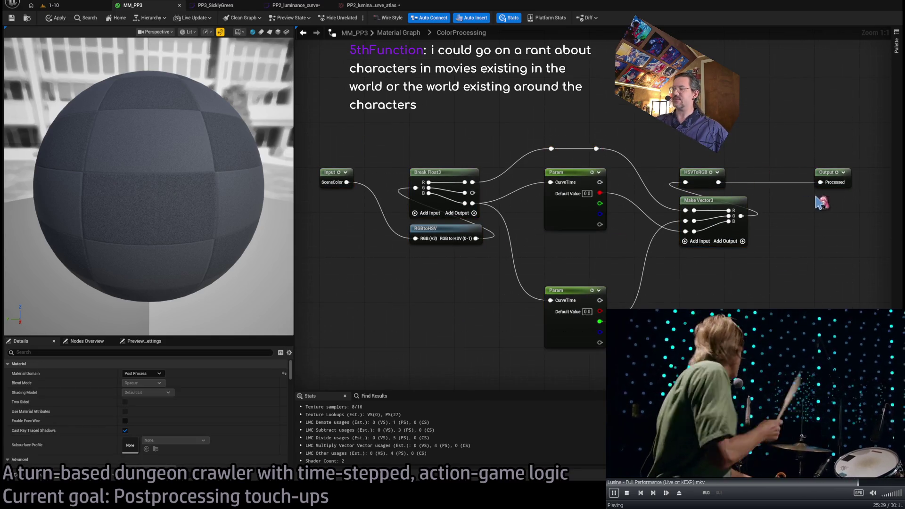
mouse_move(338, 141)
left_mouse_down()
mouse_move(740, 359)
mouse_move(723, 241)
mouse_move(768, 241)
left_mouse_up()
left_click(717, 274)
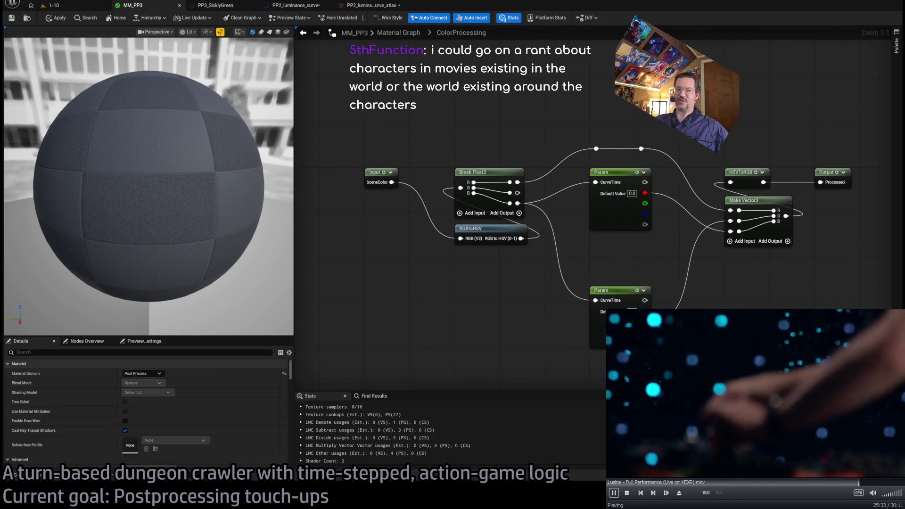
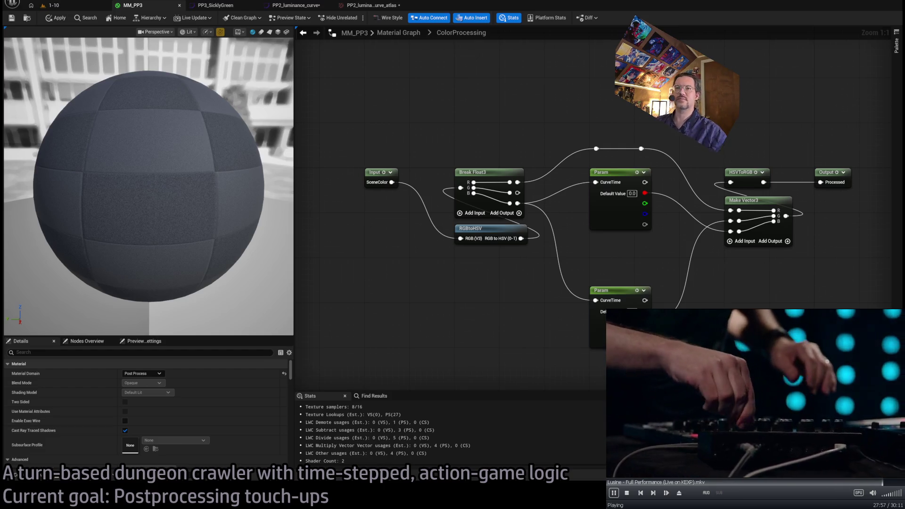
Move the lower Param node up next to the upper Param node
left_click_drag(622, 287, 623, 242)
left_click(519, 307)
left_click_drag(481, 100, 607, 269)
left_click(632, 245)
Marquee-select the ColorProcessing graph nodes, re-centring the view, to check the layout
mouse_move(815, 100)
left_mouse_down()
mouse_move(691, 174)
mouse_move(363, 333)
left_mouse_up()
key("Home")
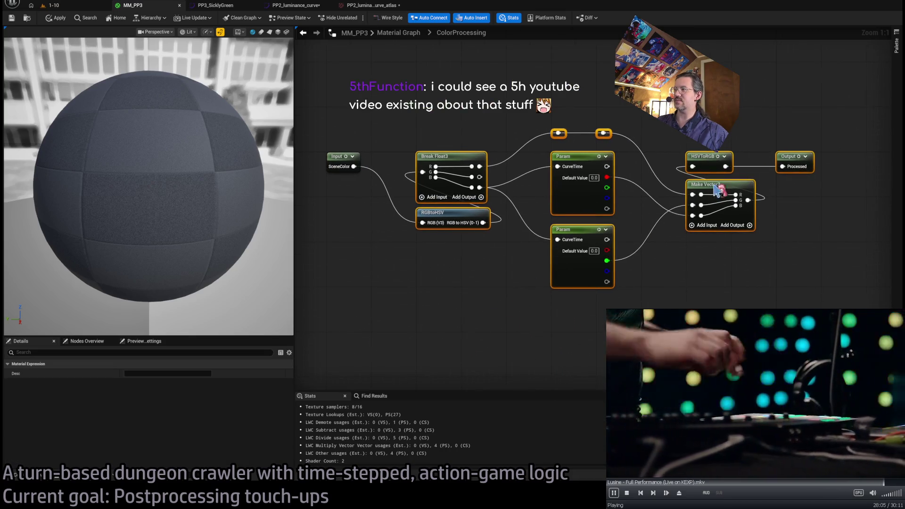
mouse_move(315, 103)
left_mouse_down()
mouse_move(684, 226)
mouse_move(865, 314)
mouse_move(308, 111)
mouse_move(859, 349)
left_mouse_up()
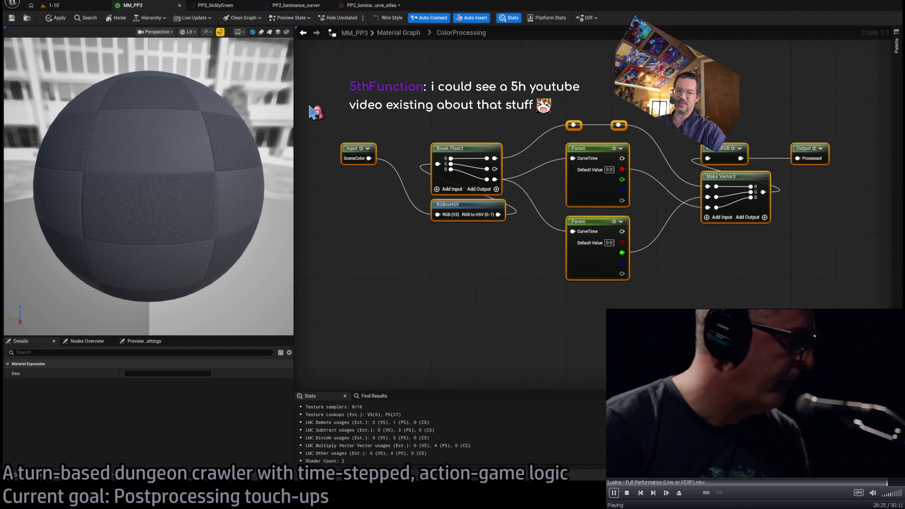
mouse_move(312, 103)
left_mouse_down()
mouse_move(842, 325)
mouse_move(864, 347)
mouse_move(311, 114)
left_mouse_up()
mouse_move(310, 113)
left_mouse_down()
mouse_move(428, 153)
mouse_move(852, 354)
mouse_move(848, 328)
mouse_move(862, 319)
left_mouse_up()
mouse_move(862, 319)
left_mouse_down()
mouse_move(687, 242)
mouse_move(310, 118)
left_mouse_up()
mouse_move(483, 114)
left_mouse_down()
mouse_move(454, 107)
mouse_move(466, 108)
left_mouse_up()
mouse_move(310, 111)
left_mouse_down()
mouse_move(325, 128)
mouse_move(851, 316)
mouse_move(307, 114)
left_mouse_up()
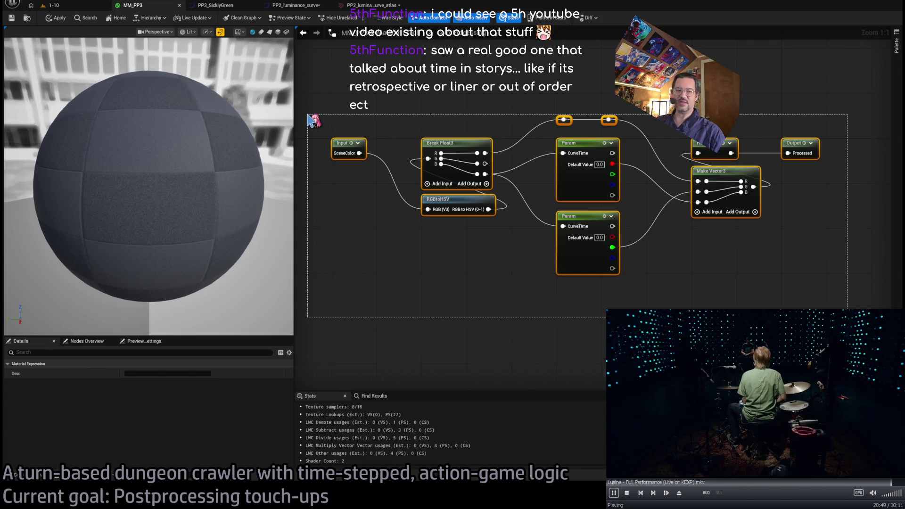
mouse_move(307, 116)
left_mouse_down()
mouse_move(316, 142)
mouse_move(848, 326)
left_mouse_up()
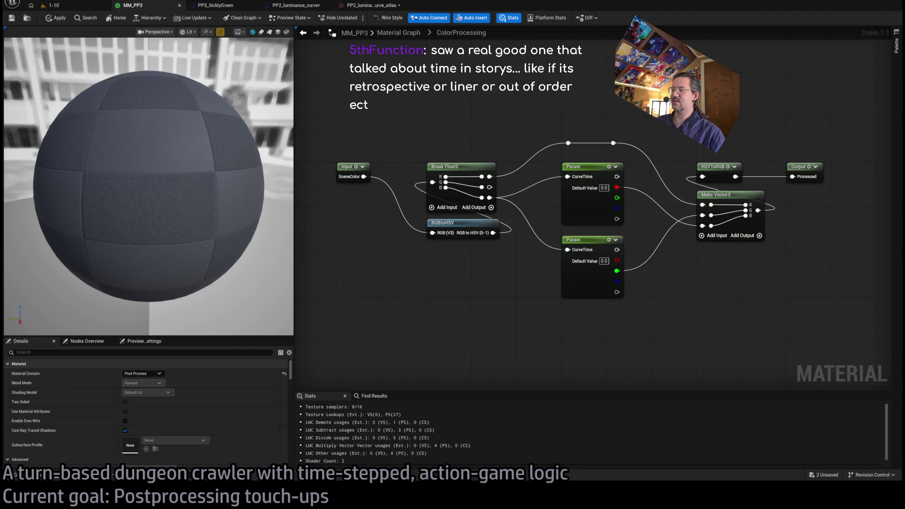
mouse_move(315, 133)
left_mouse_down()
mouse_move(851, 340)
mouse_move(308, 134)
mouse_move(776, 297)
mouse_move(856, 353)
mouse_move(855, 314)
left_mouse_up()
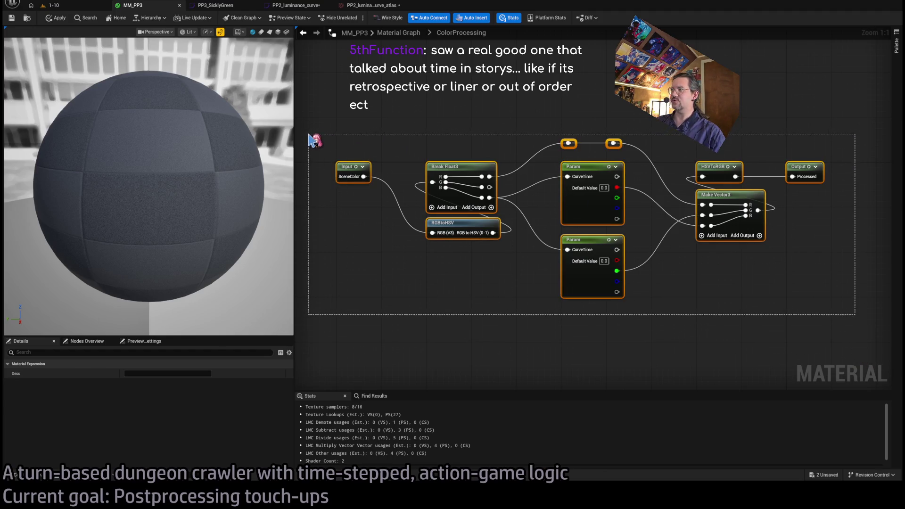
mouse_move(308, 135)
left_mouse_down()
mouse_move(458, 204)
mouse_move(860, 354)
mouse_move(851, 320)
left_mouse_up()
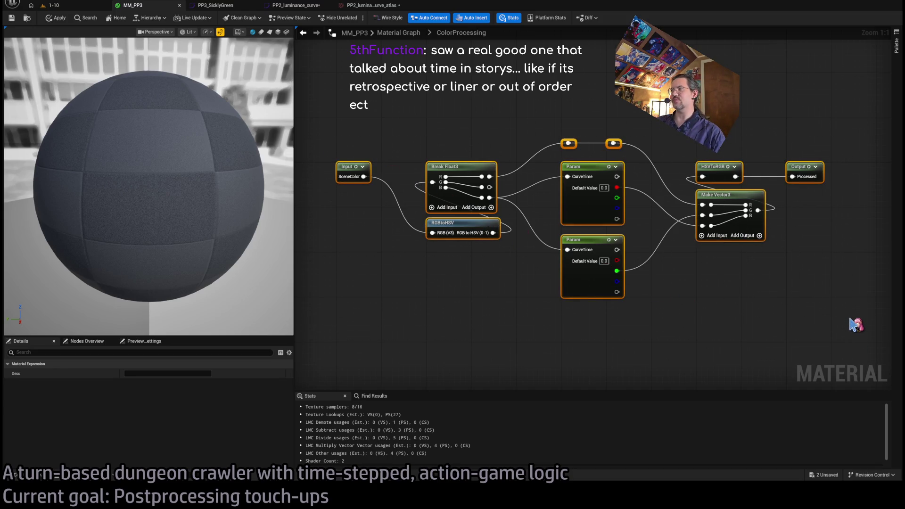
left_click(851, 320)
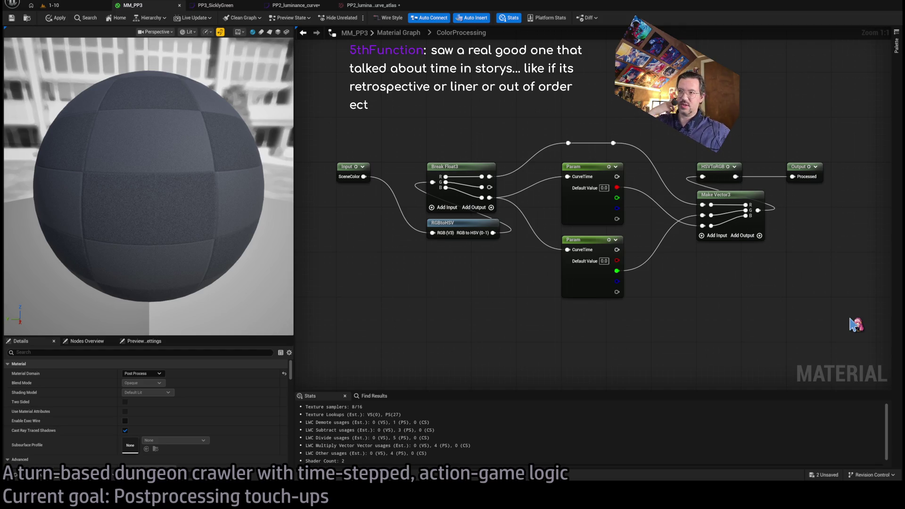
mouse_move(850, 317)
left_mouse_down()
mouse_move(422, 159)
mouse_move(307, 133)
mouse_move(764, 283)
mouse_move(847, 331)
left_mouse_up()
mouse_move(855, 337)
left_mouse_down()
mouse_move(426, 161)
mouse_move(309, 135)
mouse_move(853, 368)
mouse_move(851, 352)
mouse_move(311, 133)
left_mouse_up()
left_click(856, 340)
left_click(853, 352)
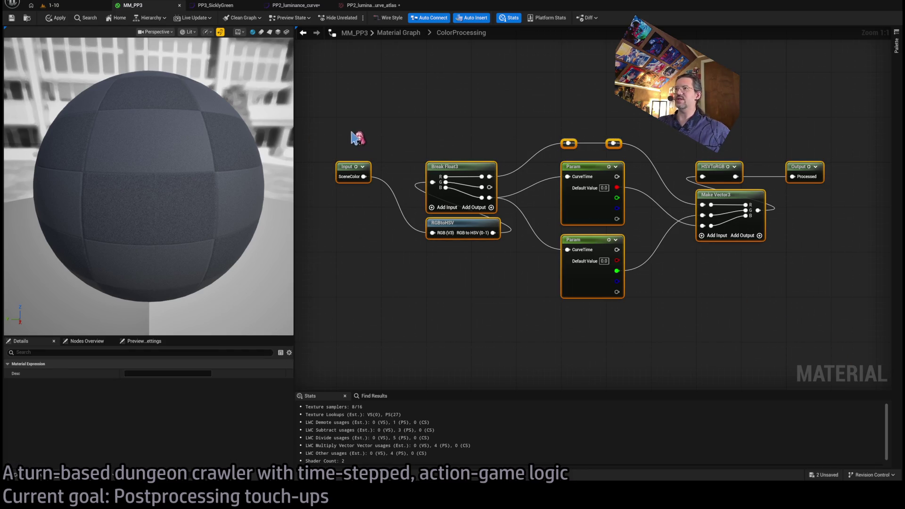
left_click(389, 127)
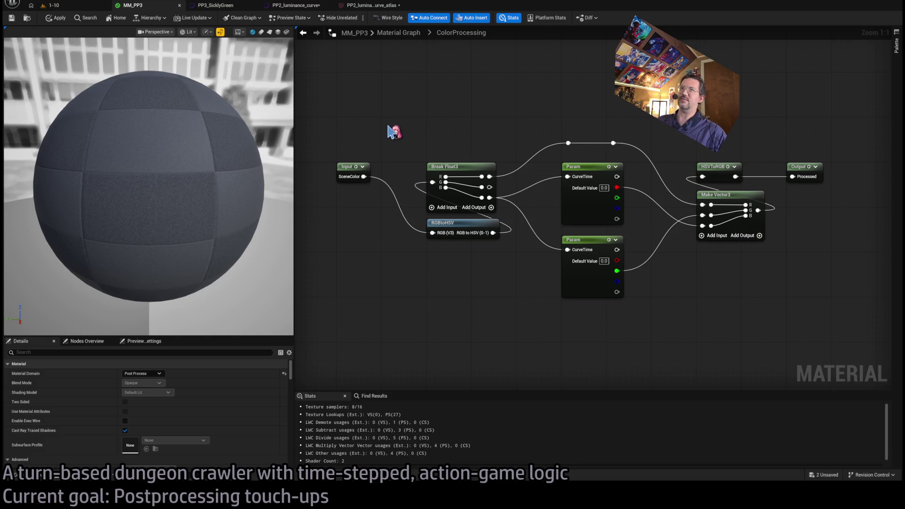
Save all unsaved assets, including the PP2 curves, with Ctrl+Shift+S
mouse_move(310, 128)
left_mouse_down()
mouse_move(626, 300)
mouse_move(847, 333)
mouse_move(328, 141)
left_mouse_up()
left_click(372, 139)
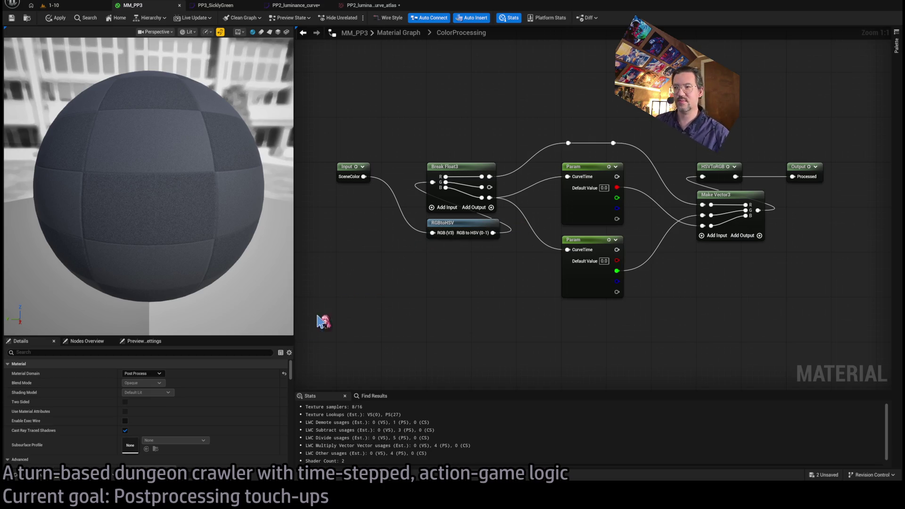
key("ctrl+shift+s")
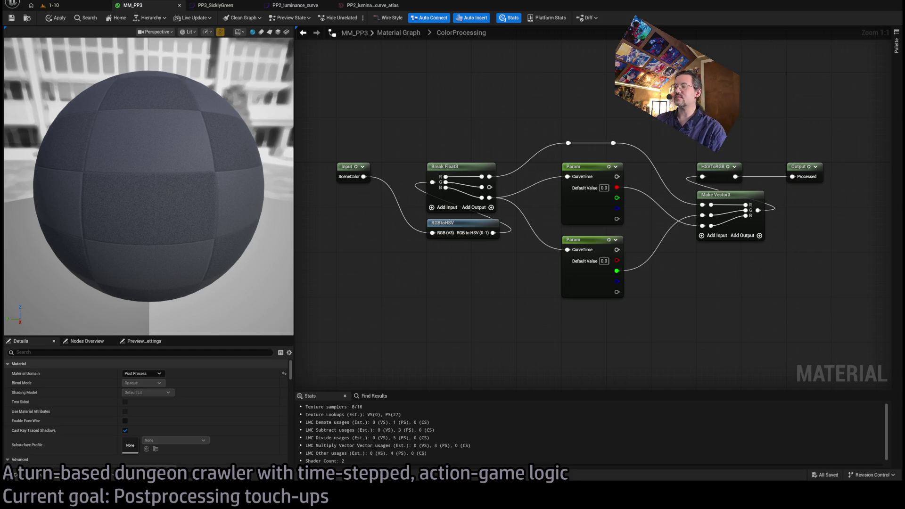
Marquee-select and then deselect the graph nodes to review them
mouse_move(309, 114)
left_mouse_down()
mouse_move(865, 332)
mouse_move(281, 337)
left_mouse_up()
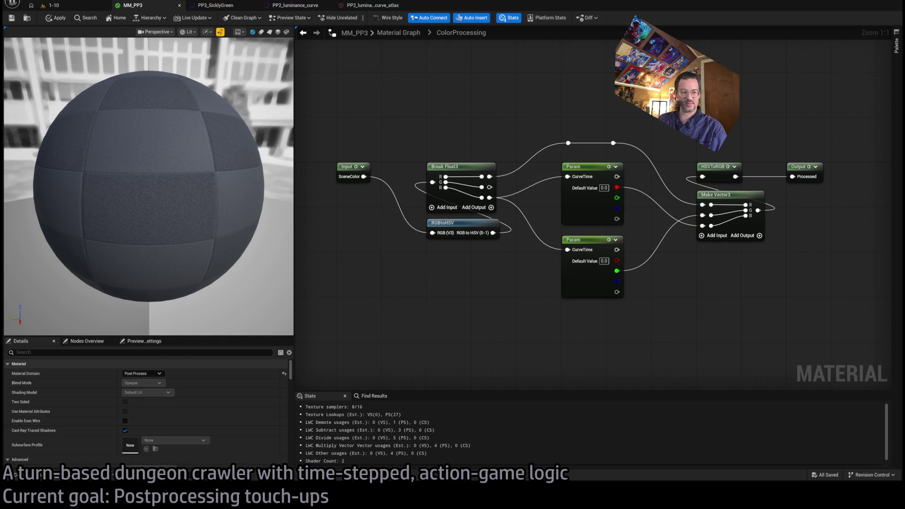
mouse_move(308, 123)
left_mouse_down()
mouse_move(815, 313)
mouse_move(783, 338)
left_mouse_up()
left_click(635, 347)
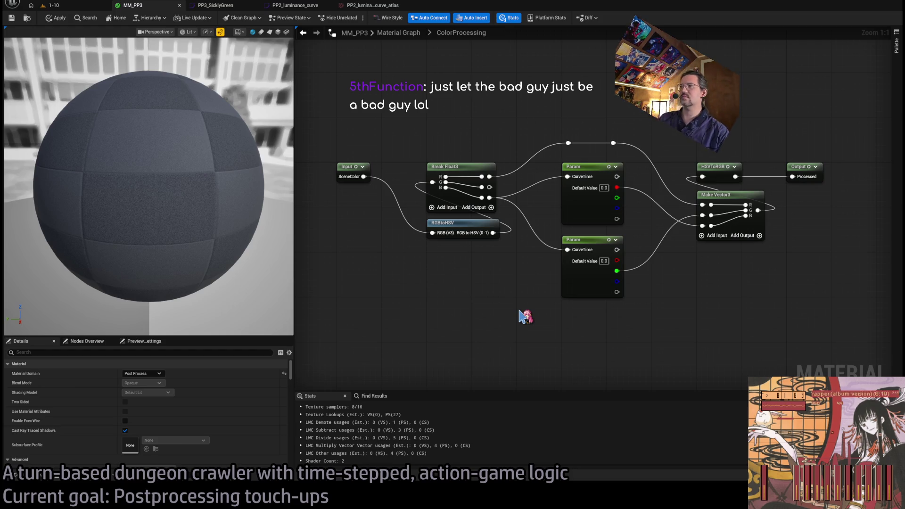
left_click_drag(511, 304, 500, 301)
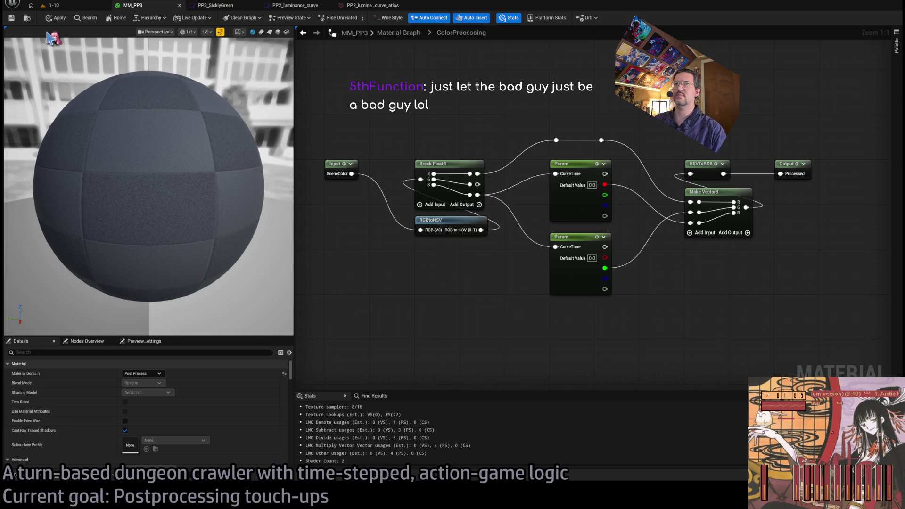
Apply and recompile MM_PP3, then go up from ColorProcessing to the main Material Graph
left_click(56, 18)
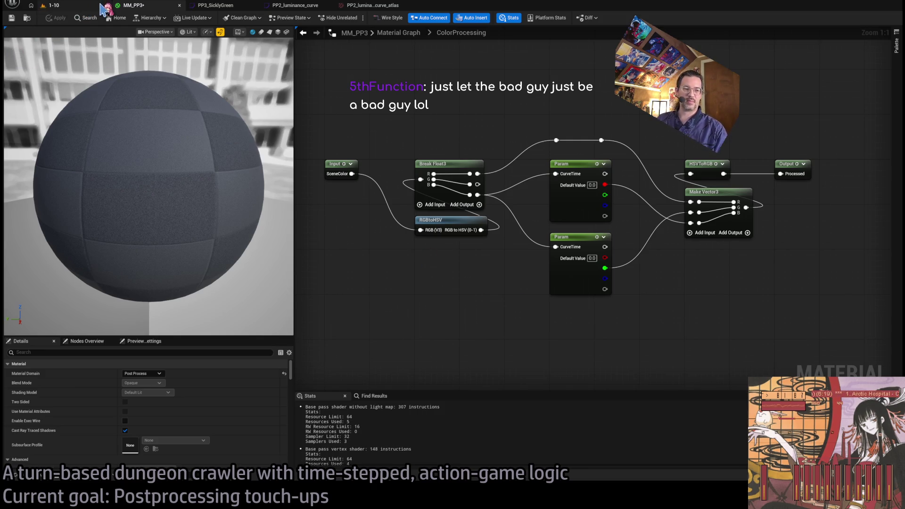
mouse_move(373, 120)
left_mouse_down()
mouse_move(383, 116)
mouse_move(376, 134)
left_mouse_up()
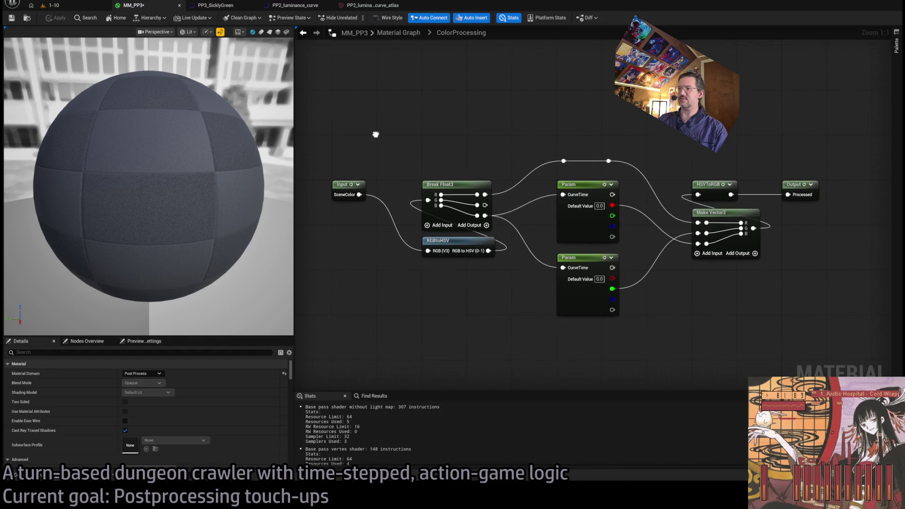
mouse_move(306, 157)
left_mouse_down()
mouse_move(734, 285)
mouse_move(847, 349)
mouse_move(826, 337)
left_mouse_up()
key("Home")
left_click(829, 338)
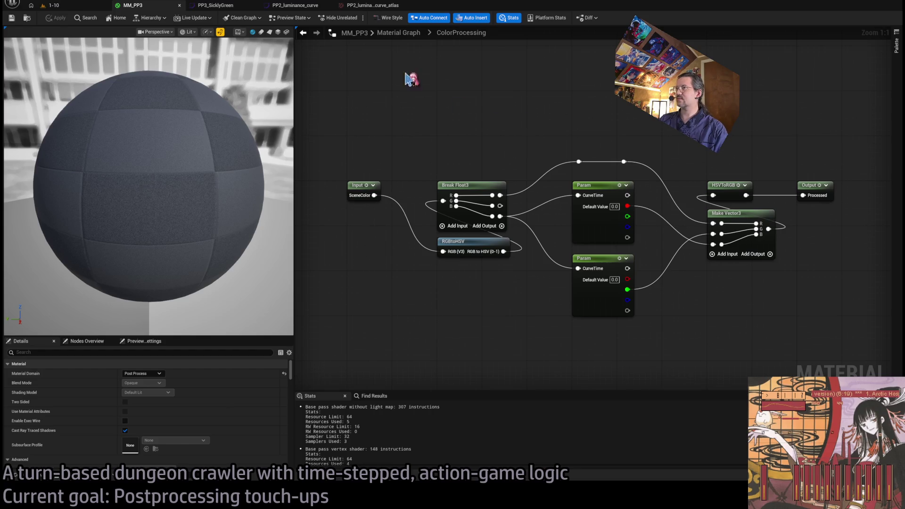
left_click(400, 33)
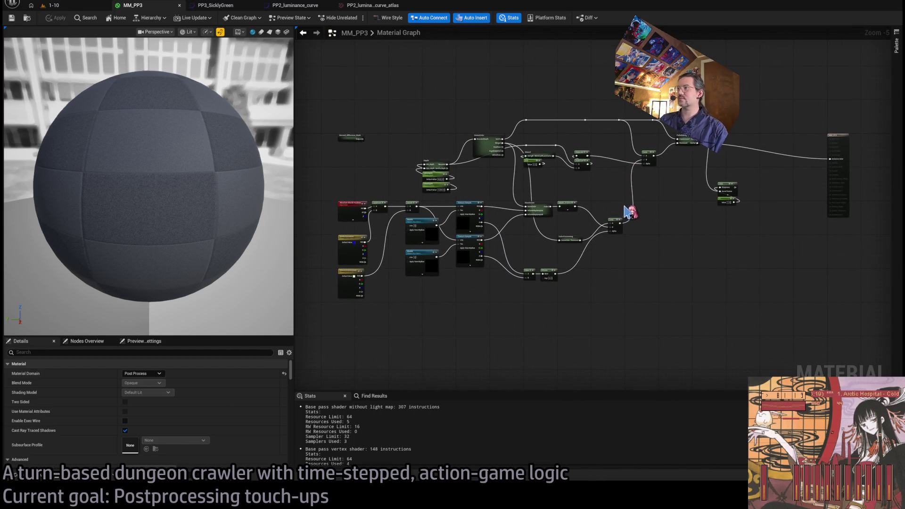
Wire the two top reroute points together and raise the lower Lerp node
scroll(585, 125, "up", 4)
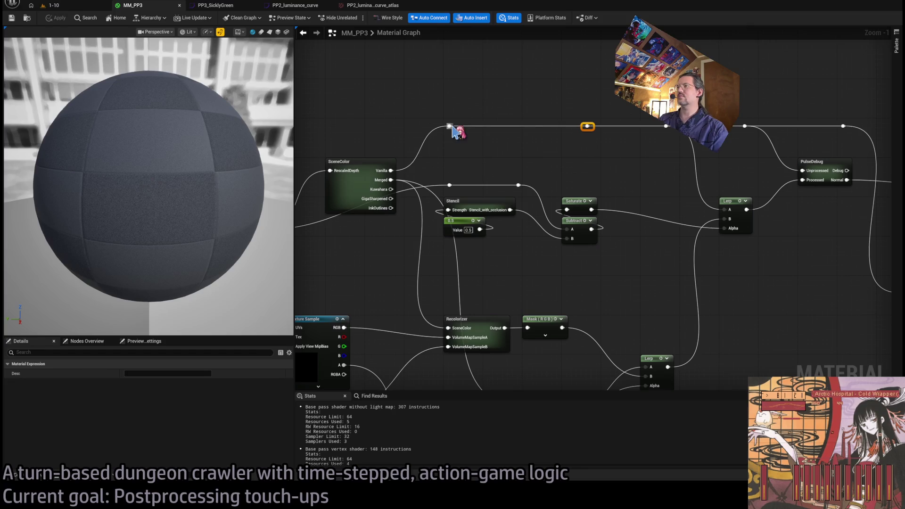
left_click_drag(469, 132, 666, 126)
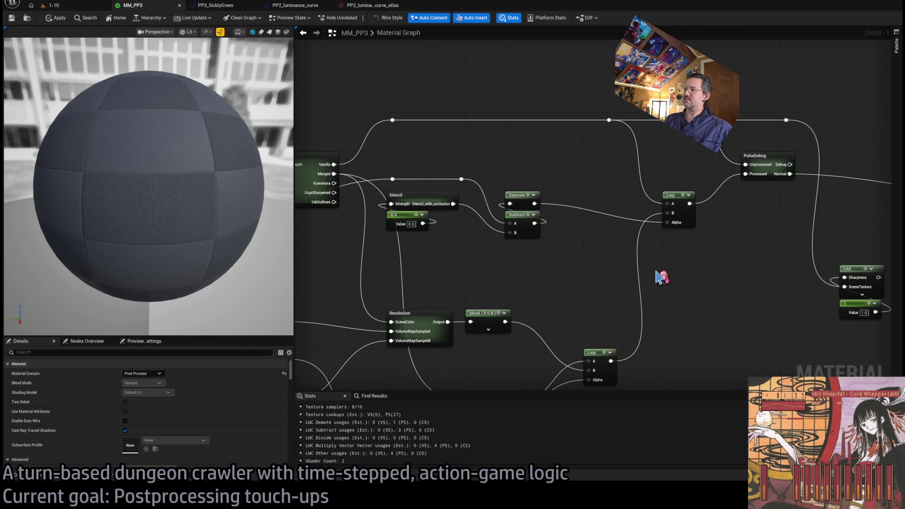
left_click_drag(603, 357, 603, 318)
left_click(717, 313)
left_click_drag(717, 313, 651, 297)
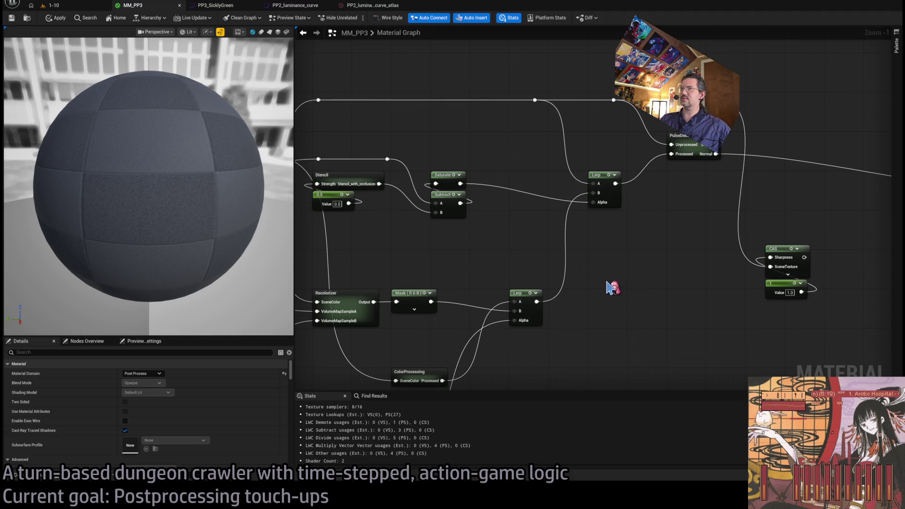
key("alt+Tab")
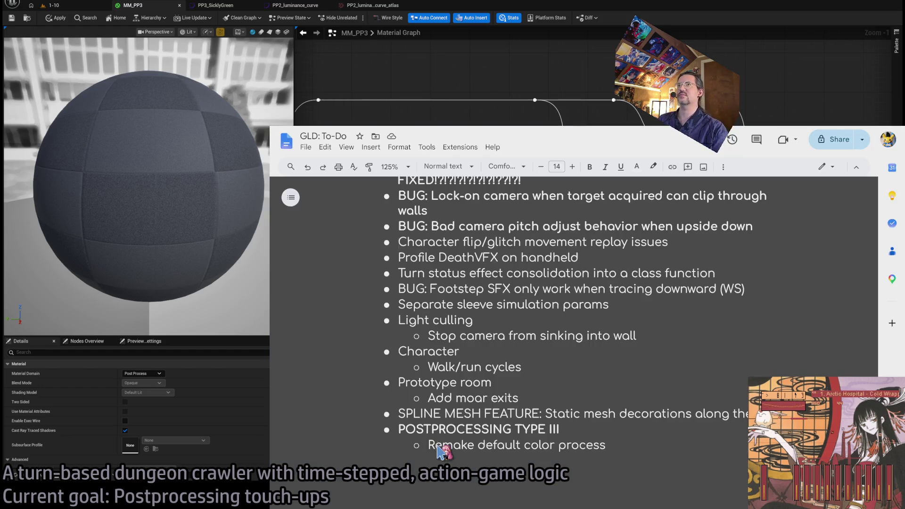
Run a quick 'joker heath' web search, close that tab, and return to Unreal
key("ctrl+t")
type("joker heath")
key("Return")
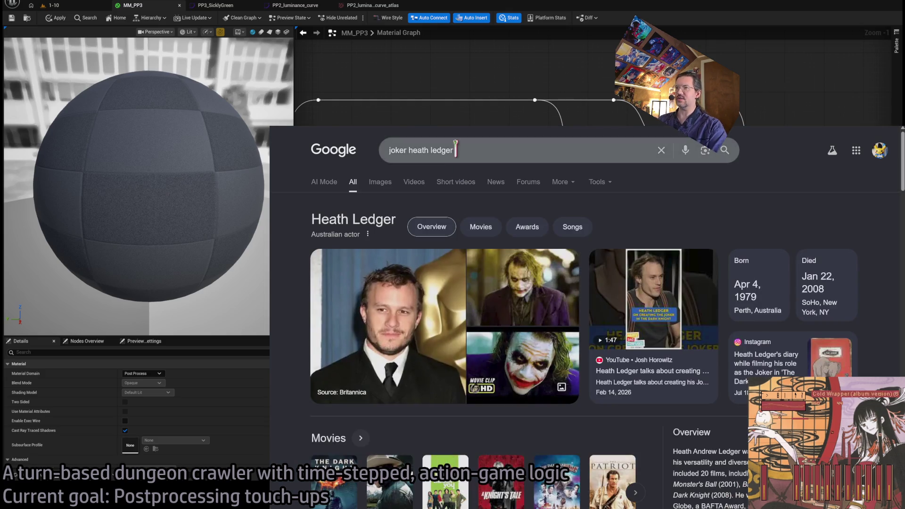
key("ctrl+w")
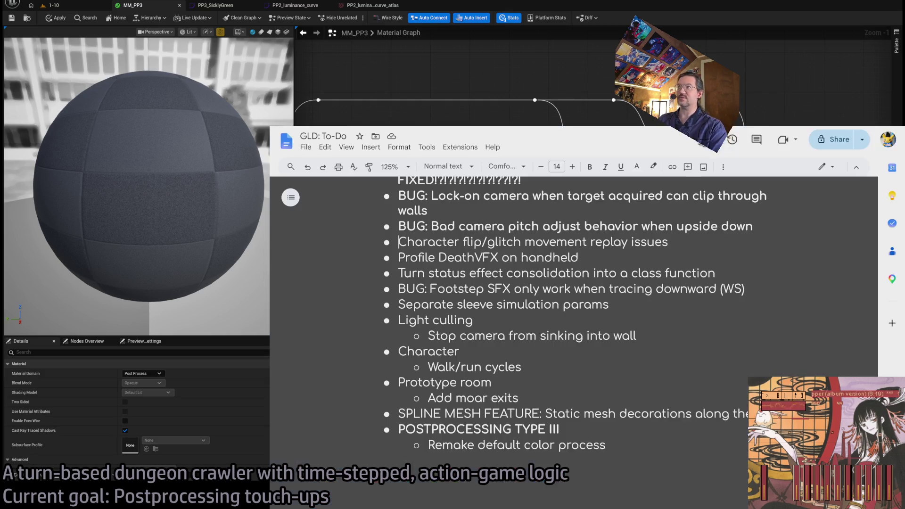
key("alt+Tab")
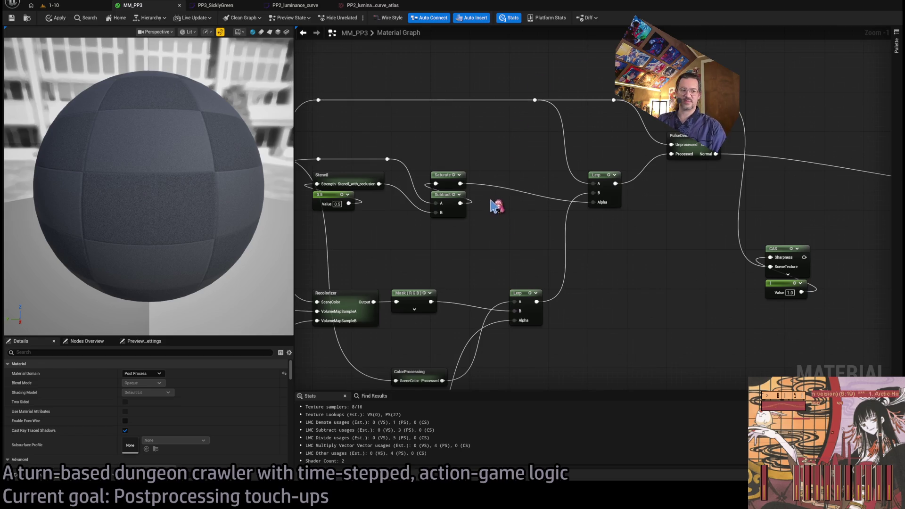
Move the Stencil, Saturate and Subtract node group upward
left_click_drag(646, 279, 661, 259)
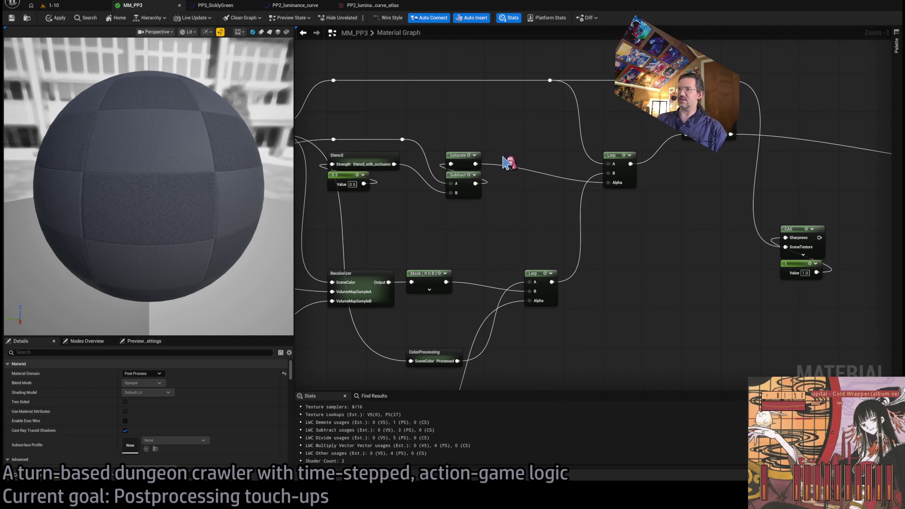
mouse_move(510, 158)
left_mouse_down()
mouse_move(641, 141)
mouse_move(403, 242)
left_mouse_up()
mouse_move(477, 163)
left_mouse_down()
mouse_move(475, 124)
mouse_move(547, 125)
mouse_move(423, 118)
left_mouse_up()
left_click(490, 207)
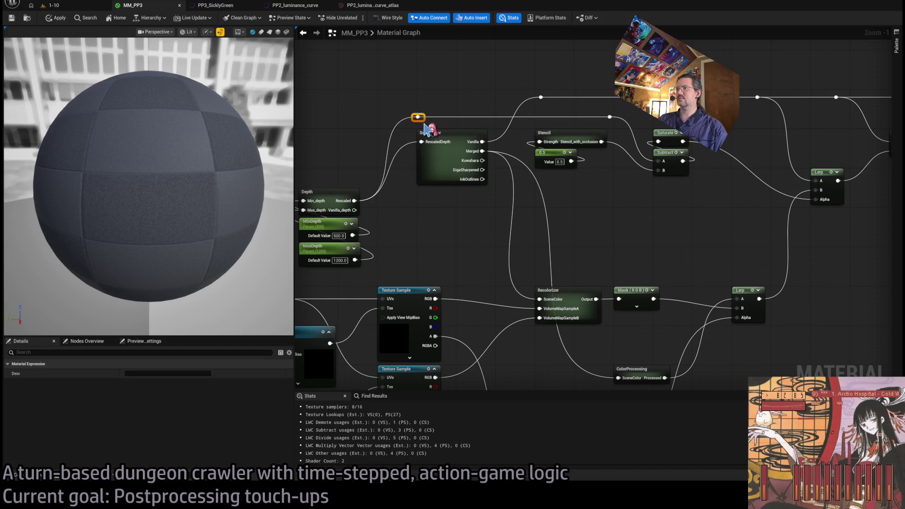
left_click(572, 182)
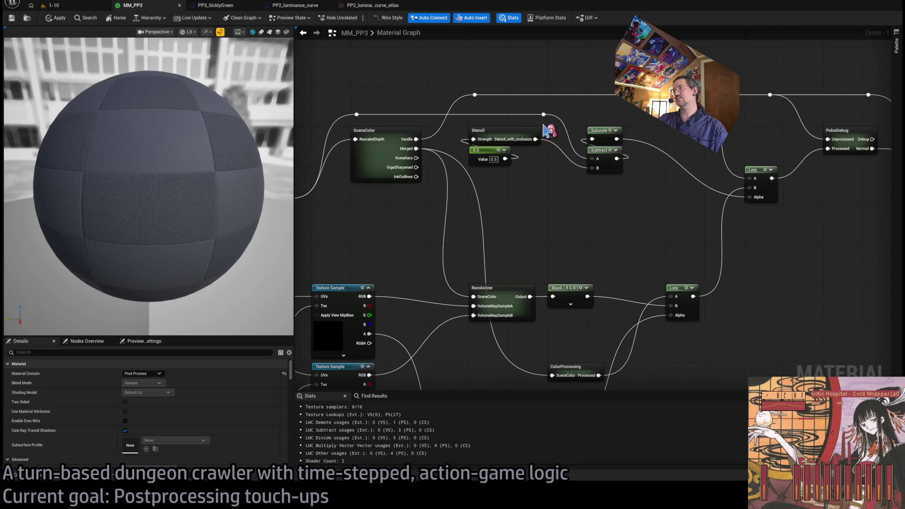
mouse_move(602, 204)
left_mouse_down()
mouse_move(540, 216)
mouse_move(481, 193)
left_mouse_up()
Shift the Mask (RGB) node right and the ColorProcessing node up and left
left_click_drag(501, 251, 541, 252)
mouse_move(391, 231)
left_mouse_down()
mouse_move(638, 307)
mouse_move(669, 207)
mouse_move(649, 289)
left_mouse_up()
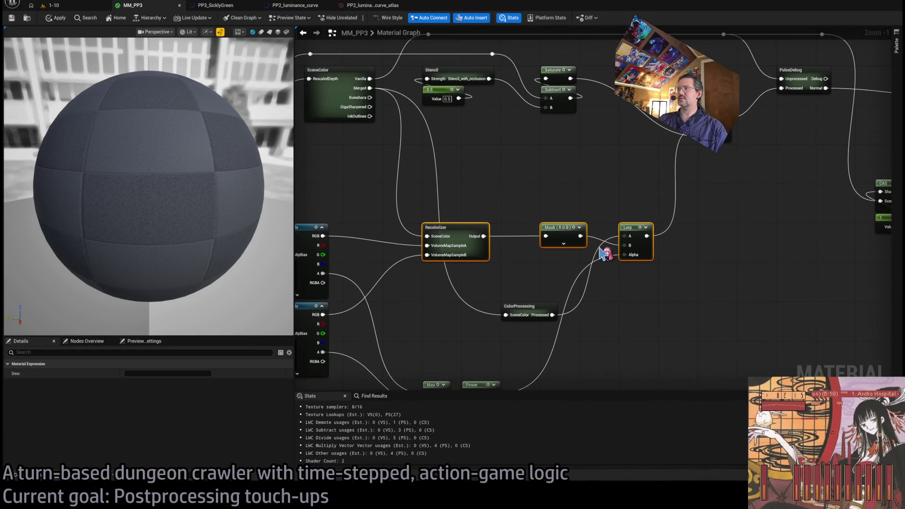
mouse_move(534, 311)
left_mouse_down()
mouse_move(455, 297)
mouse_move(456, 278)
mouse_move(456, 297)
left_mouse_up()
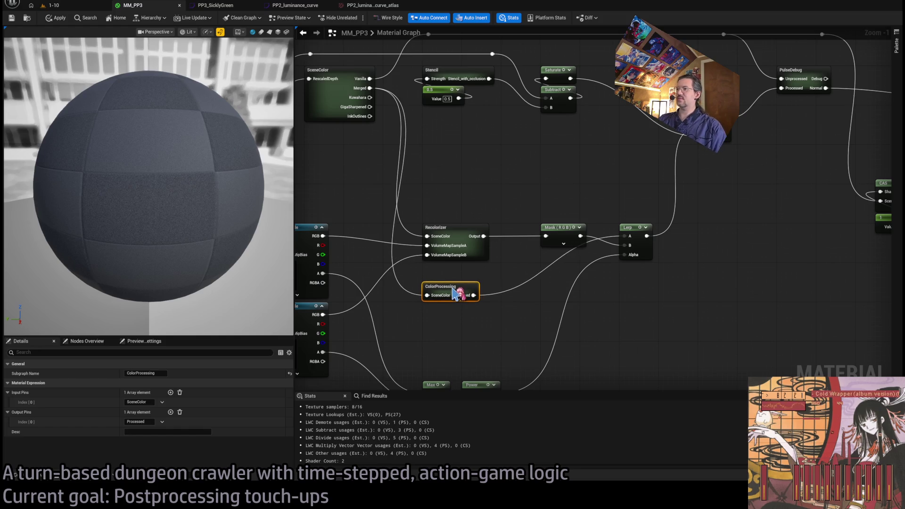
left_click_drag(679, 192, 479, 283)
left_click(623, 307)
mouse_move(660, 324)
left_mouse_down()
mouse_move(692, 296)
mouse_move(645, 295)
left_mouse_up()
Reposition the Power node beside Max, review the CAS and Constant nodes, then view the 1-10 level
mouse_move(418, 329)
left_mouse_down()
mouse_move(488, 370)
mouse_move(486, 319)
mouse_move(563, 320)
left_mouse_up()
left_click(590, 296)
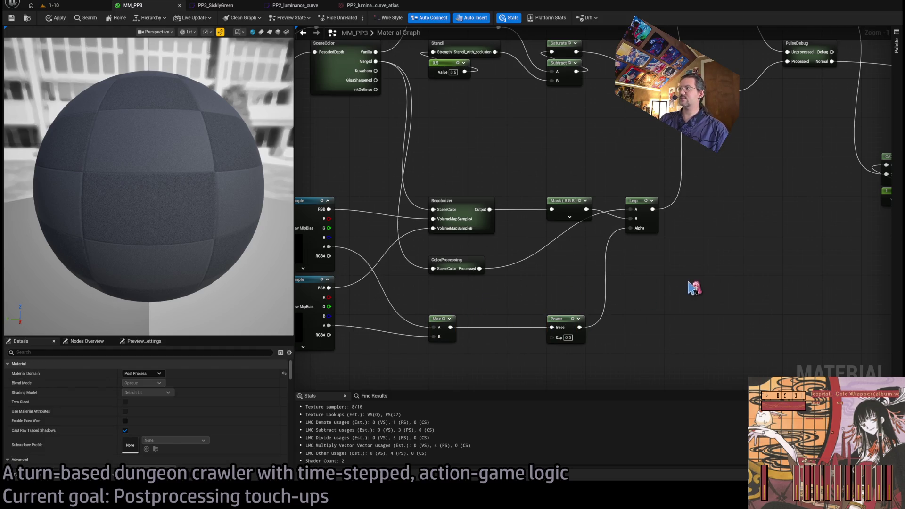
left_click_drag(701, 281, 619, 316)
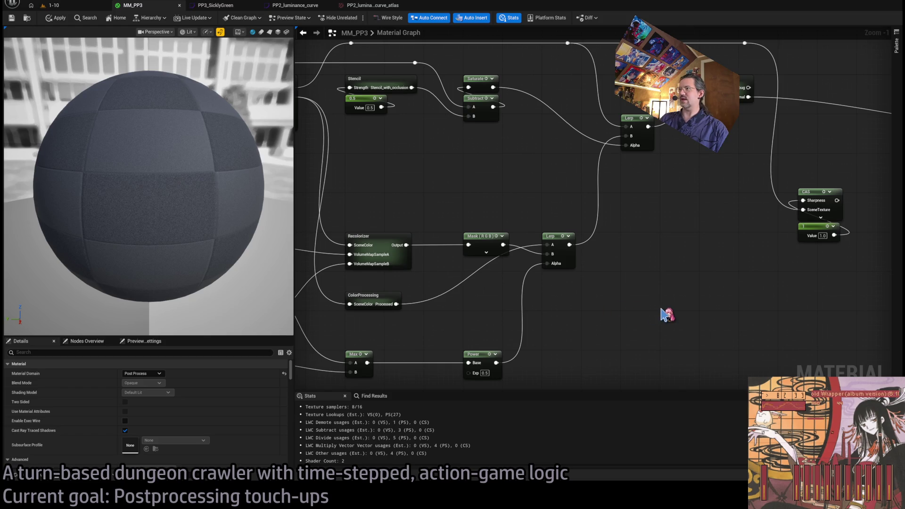
left_click_drag(663, 289, 543, 320)
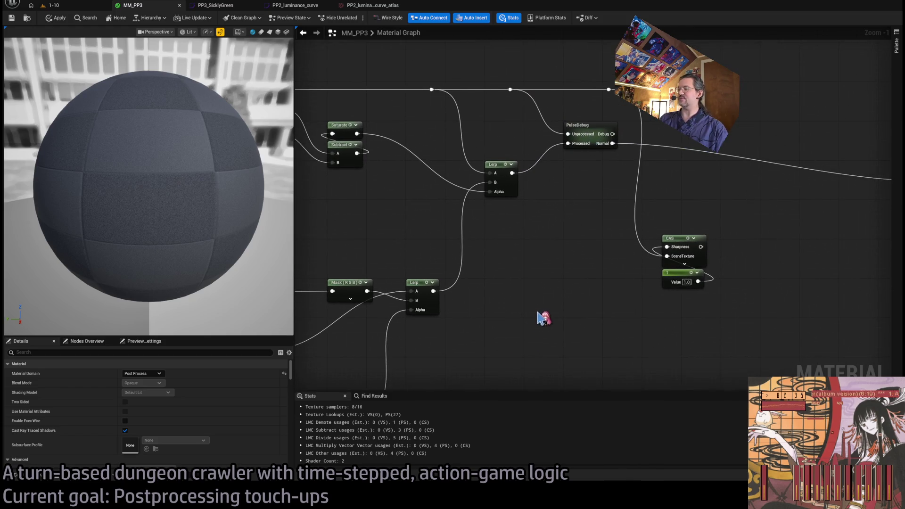
scroll(637, 262, "down", 3)
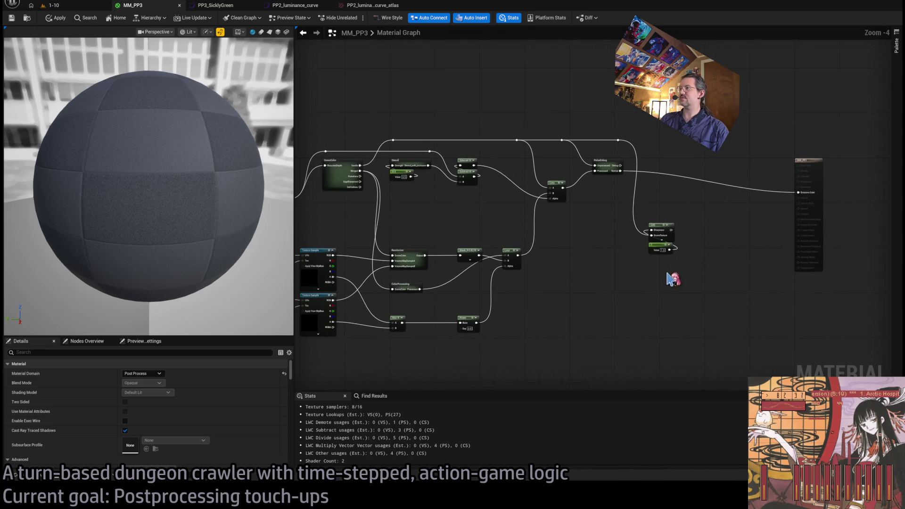
left_click_drag(679, 246, 653, 257)
scroll(670, 167, "up", 3)
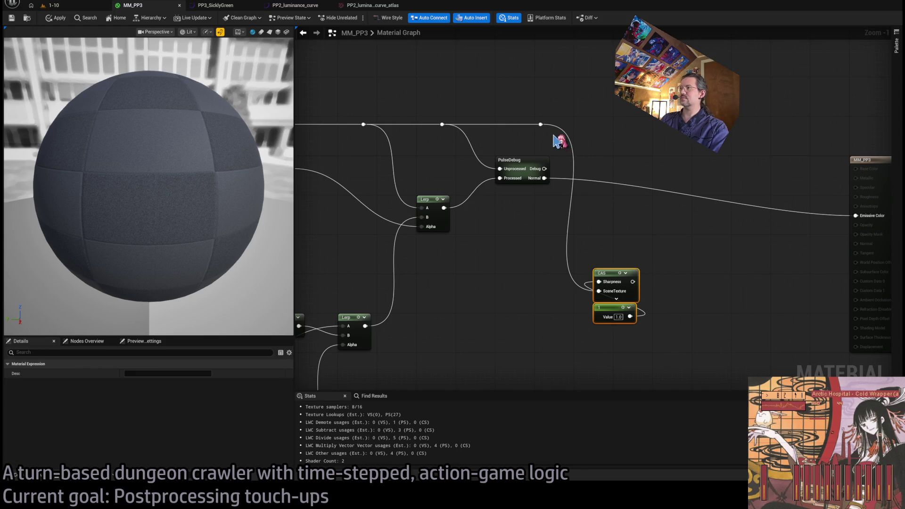
left_click(656, 143)
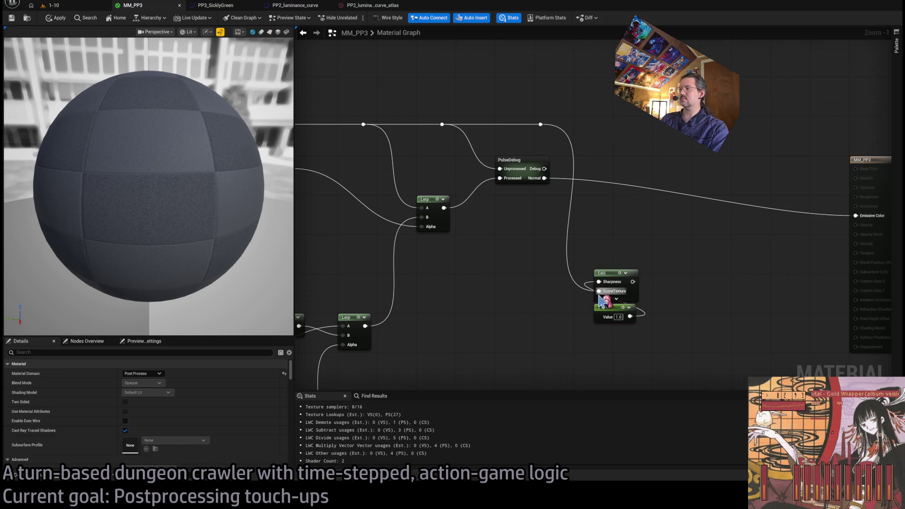
scroll(679, 261, "down", 3)
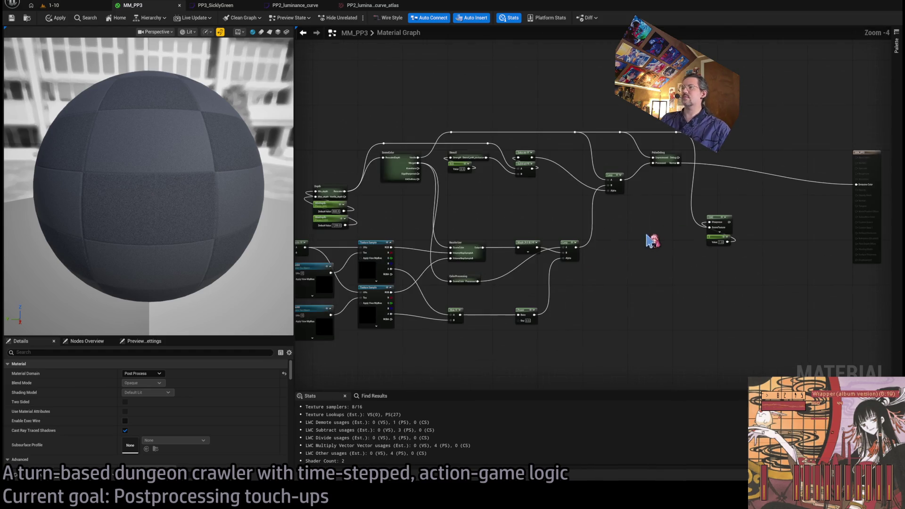
left_click(101, 8)
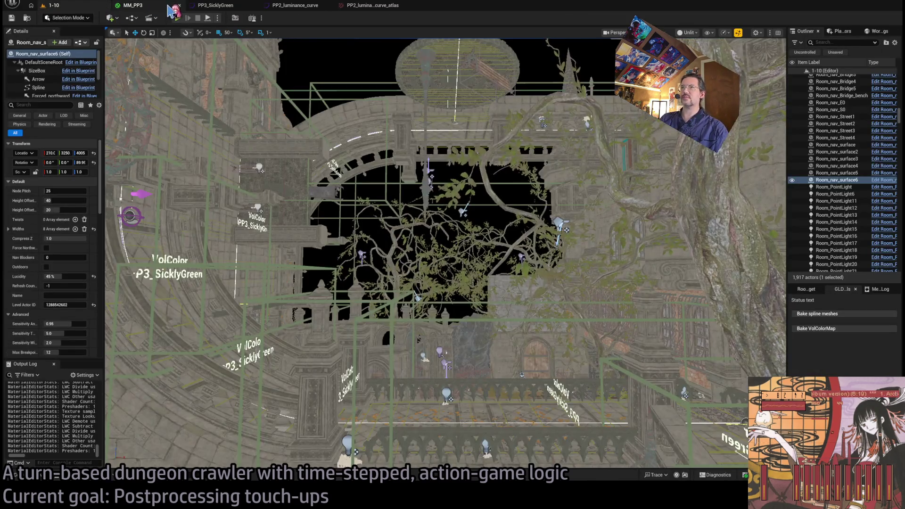
Return to the MM_PP3 graph and briefly enter and exit the ColorProcessing subgraph
left_click(170, 9)
scroll(367, 320, "up", 4)
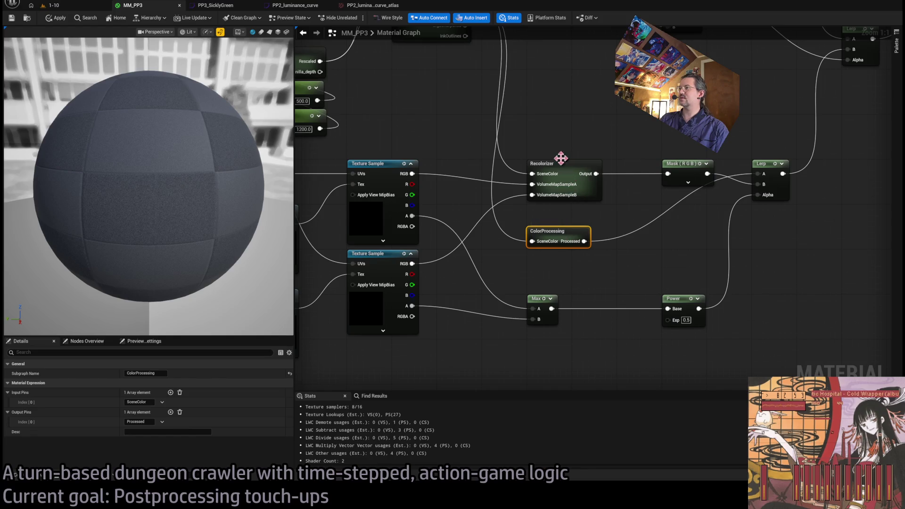
left_click(555, 177)
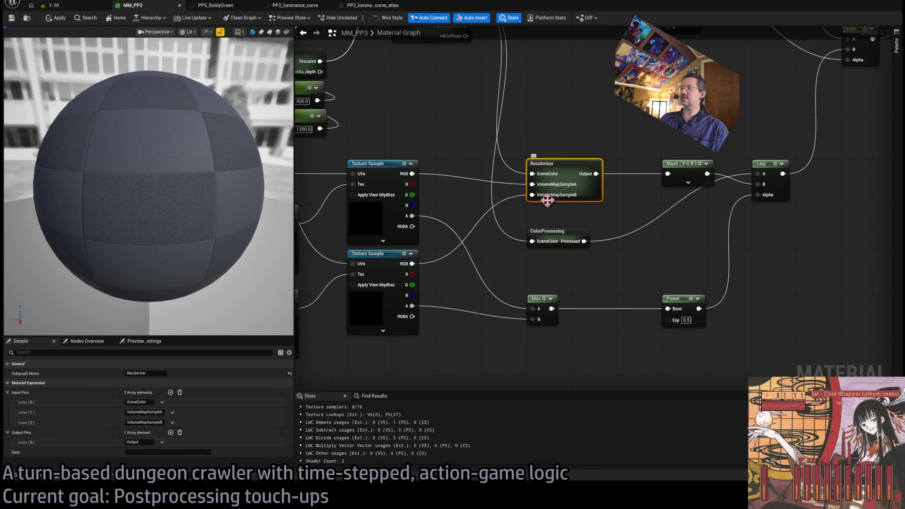
double_click(552, 232)
left_click(398, 33)
scroll(547, 227, "up", 5)
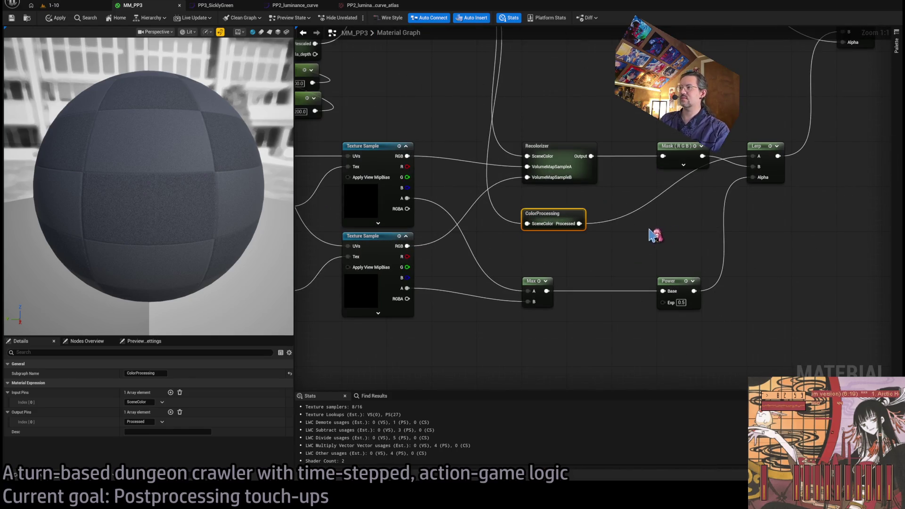
Rename the node DefaultProcessing, then correct the title to DefaultColorProcessing
key("F2")
type("Default")
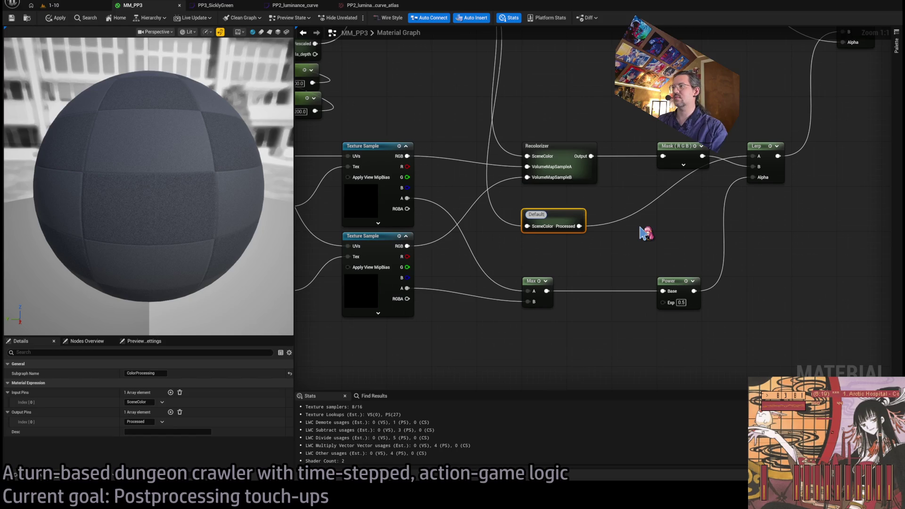
key("Return")
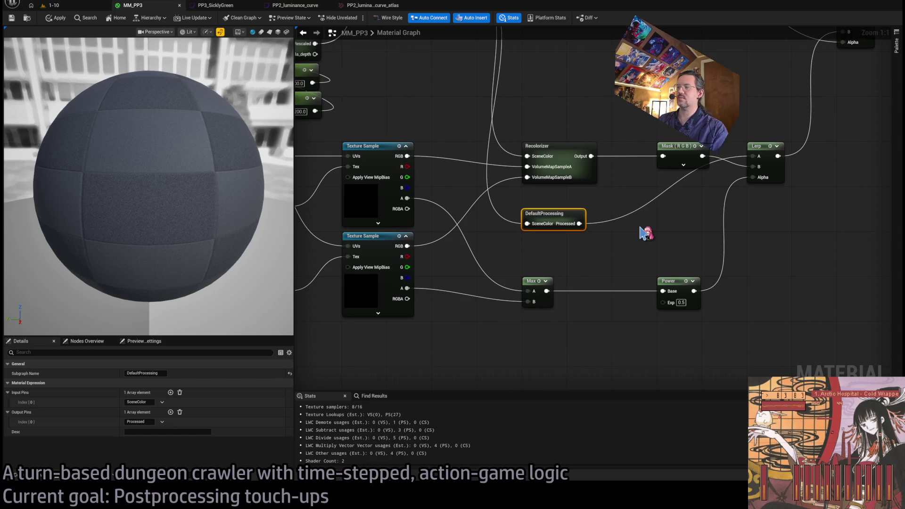
left_click(546, 214)
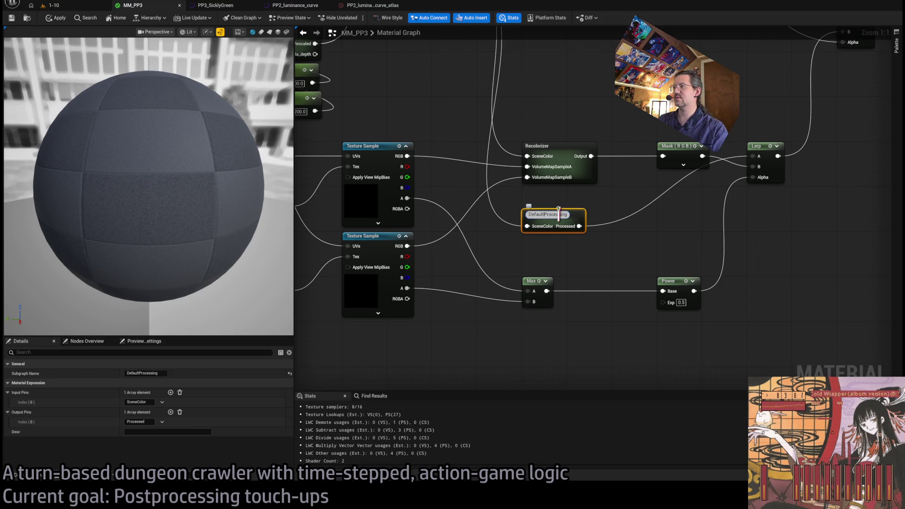
type("Color")
key("Return")
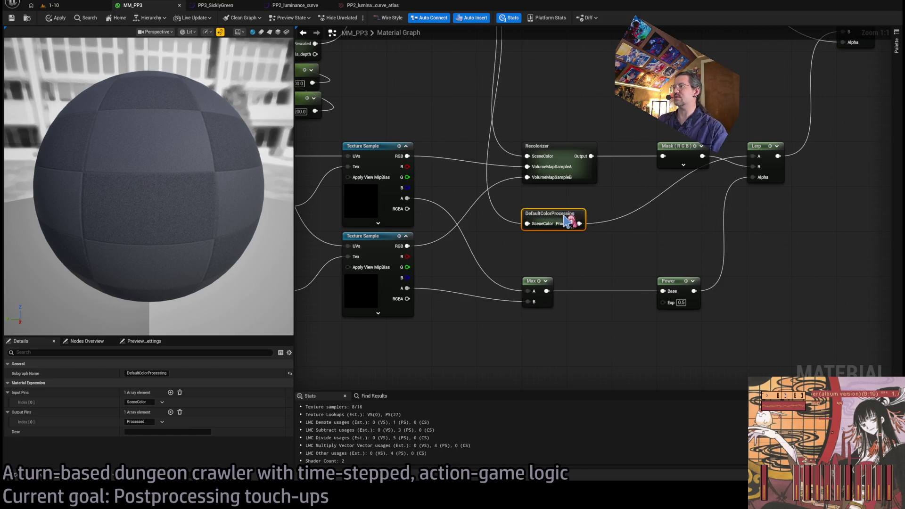
Inside DefaultColorProcessing, drag the lower Param's green output out to create a Multiply node
double_click(580, 223)
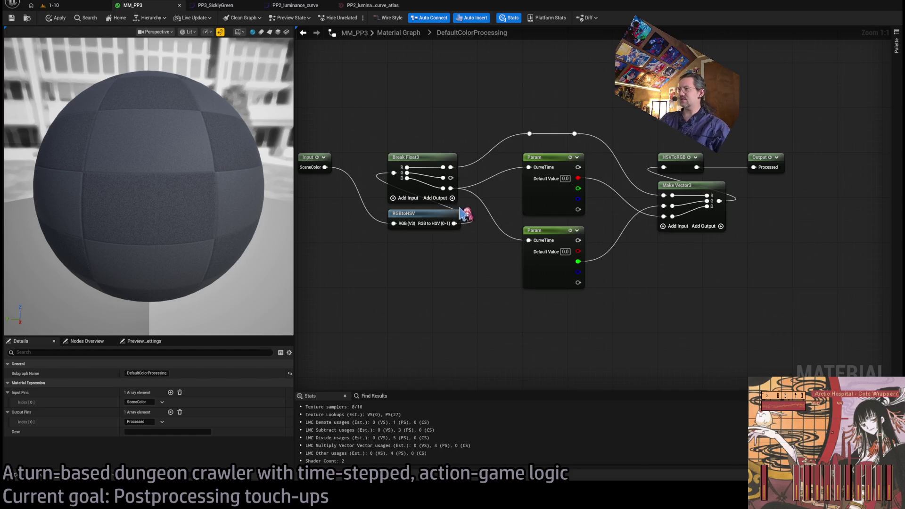
mouse_move(451, 178)
left_mouse_down()
mouse_move(630, 276)
mouse_move(626, 269)
left_mouse_up()
Connect the curve parameter into Multiply and feed its result to Make Vector3's G input
left_click(595, 264)
left_click_drag(581, 270, 578, 272)
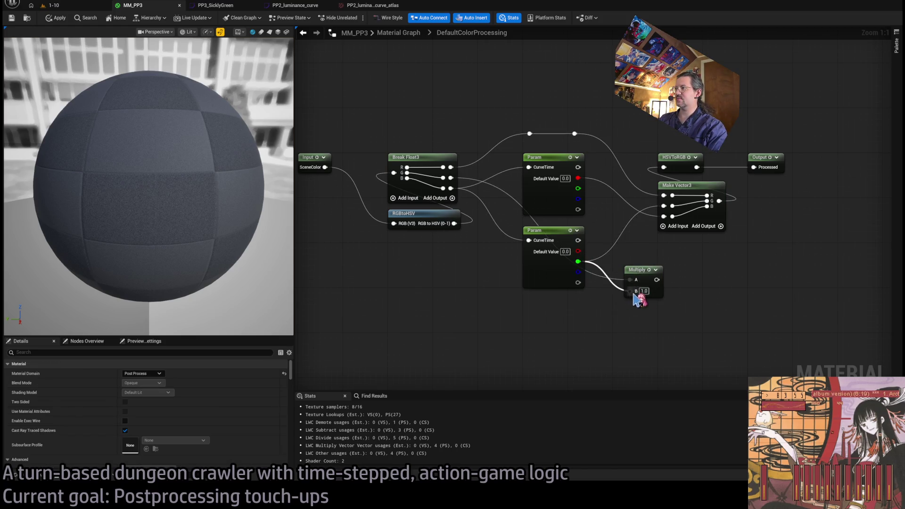
left_click_drag(659, 278, 664, 206)
mouse_move(639, 277)
left_mouse_down()
mouse_move(634, 255)
mouse_move(679, 244)
mouse_move(634, 242)
left_mouse_up()
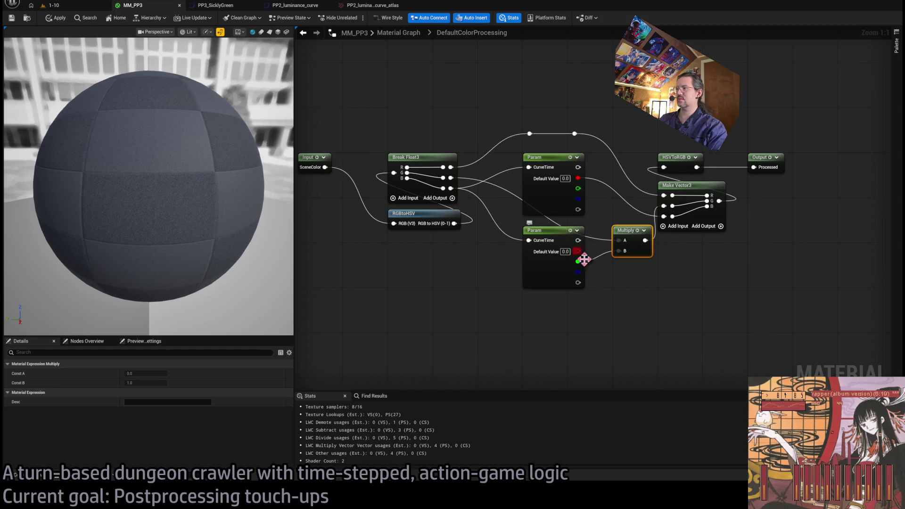
Move the lower Param and Multiply down and add two aligned reroute points on the wire
left_click(572, 249, "shift")
left_click_drag(554, 236, 554, 253)
left_click(547, 231)
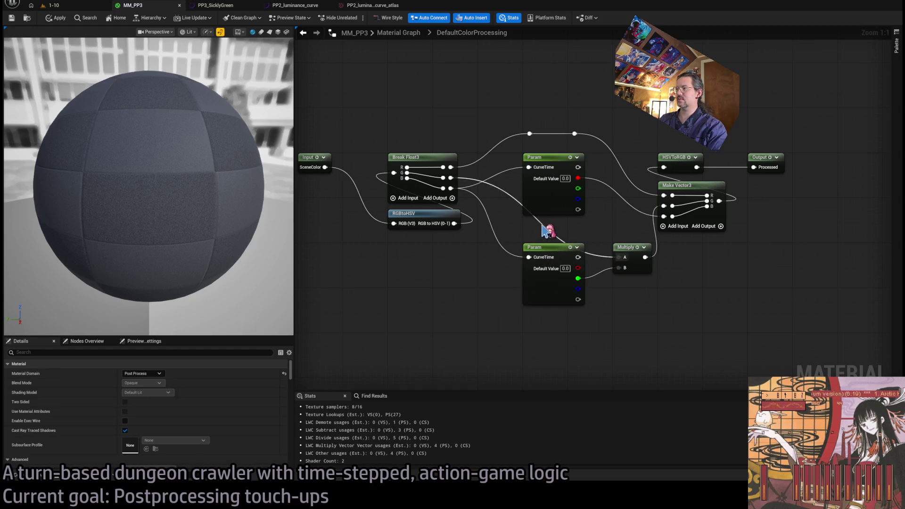
double_click(544, 228)
double_click(563, 238)
left_click_drag(564, 238, 575, 229)
left_click(609, 225)
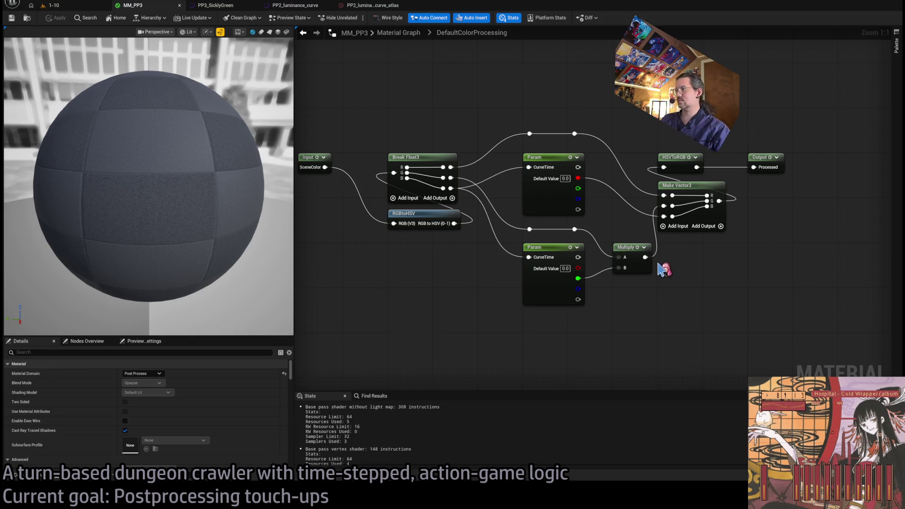
Check the luminance curve atlas, then inspect the upper curve parameter's settings in MM_PP3
left_click(372, 6)
left_click(149, 10)
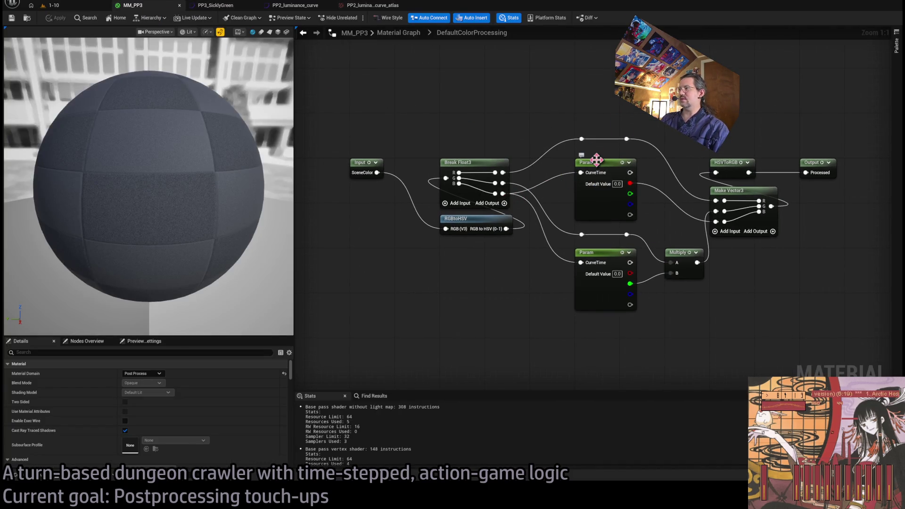
left_click(598, 160)
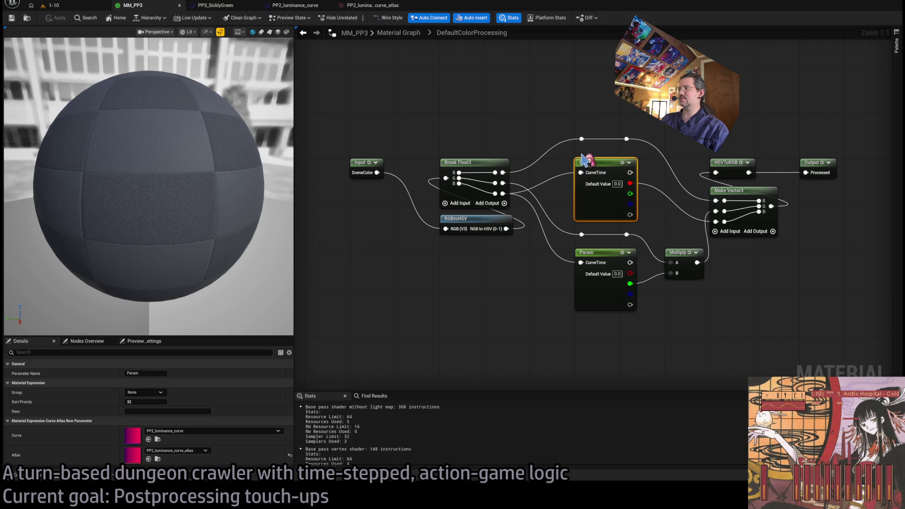
left_click(584, 156)
left_click(582, 155)
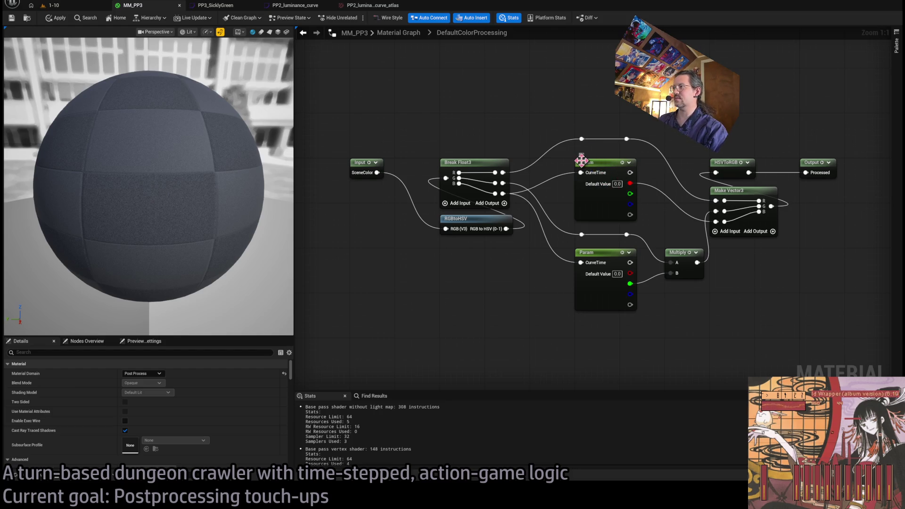
mouse_move(634, 163)
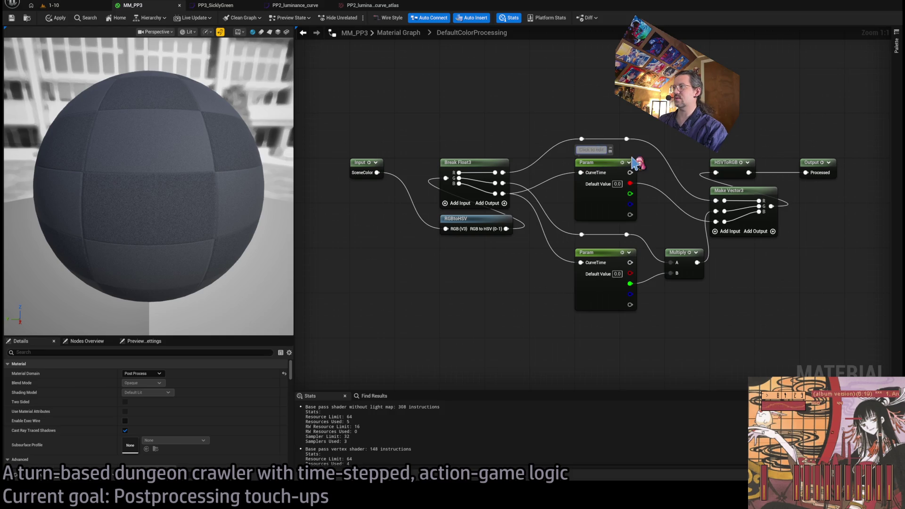
left_click(603, 162)
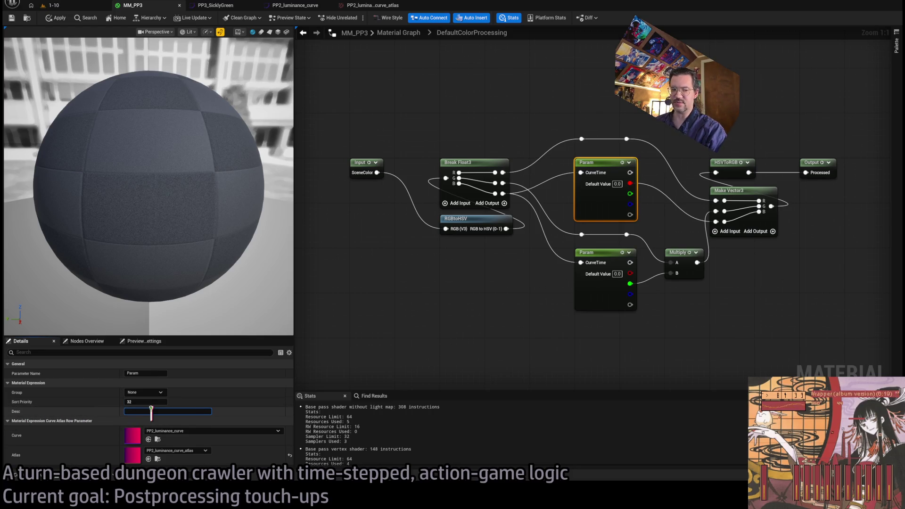
left_click(598, 326)
Move the Input, Break Float3 and RGBtoHSV nodes left and shift the top reroute point left
left_click_drag(611, 358, 527, 341)
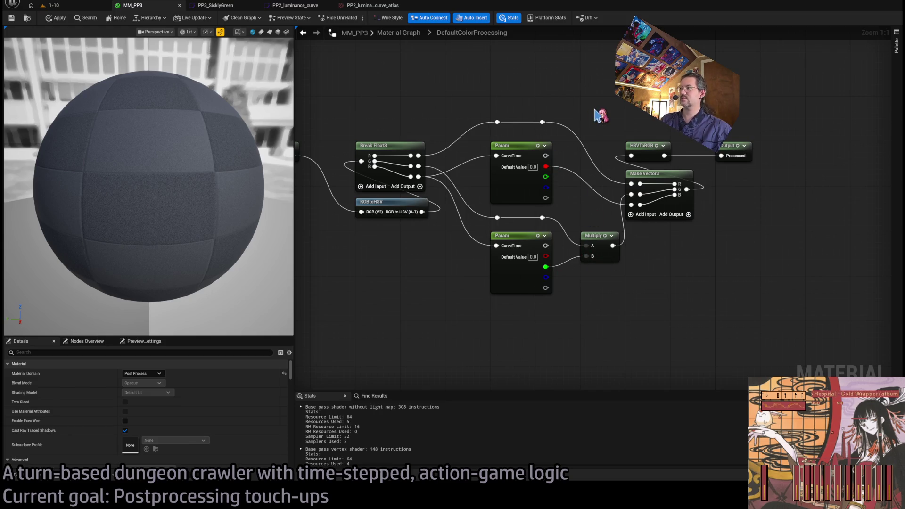
left_click_drag(601, 105, 595, 103)
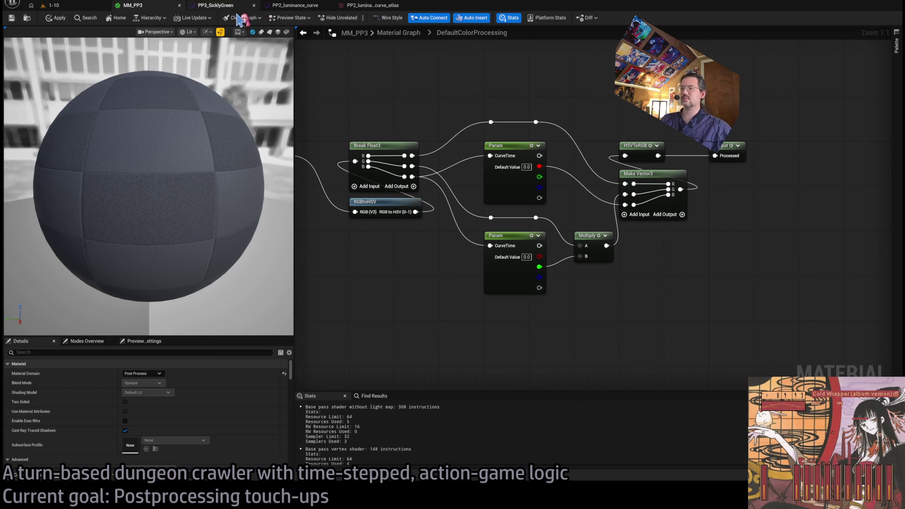
left_click_drag(386, 280, 445, 283)
left_click_drag(566, 123, 606, 122)
scroll(605, 122, "down", 3)
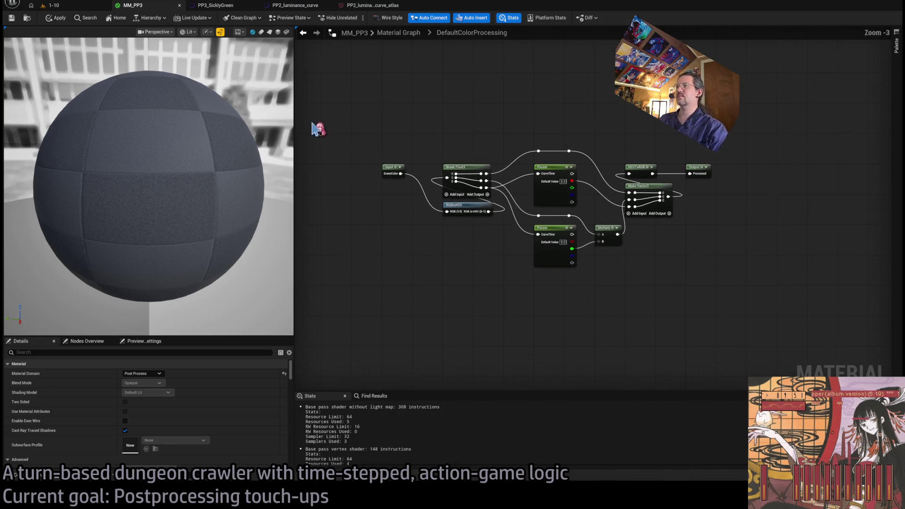
left_click_drag(323, 132, 493, 248)
mouse_move(499, 195)
left_mouse_down()
mouse_move(367, 196)
mouse_move(404, 190)
left_mouse_up()
left_click_drag(583, 173, 503, 174)
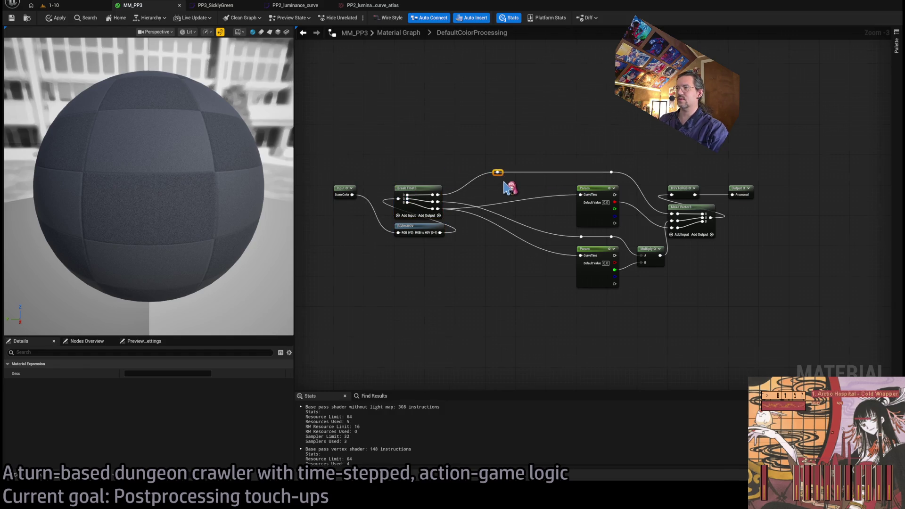
scroll(503, 181, "up", 3)
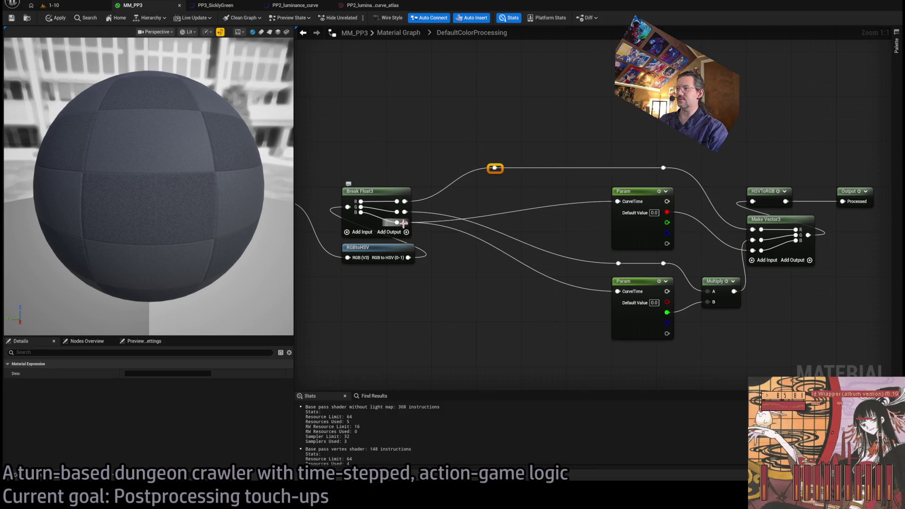
Pull a wire from Break Float3's output into a new Multiply node with B set to 0.25
mouse_move(403, 223)
left_mouse_down()
mouse_move(441, 199)
mouse_move(495, 196)
left_mouse_up()
key("m")
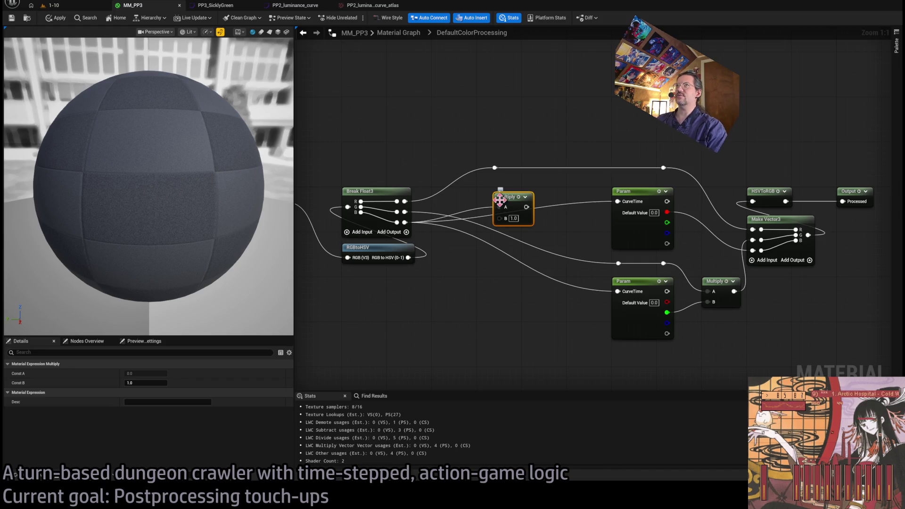
left_click(514, 218)
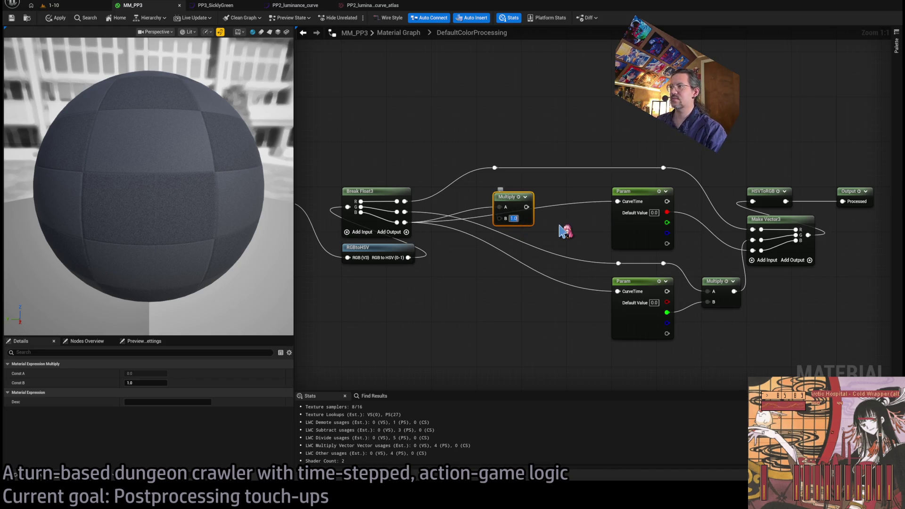
type("0.25")
left_click_drag(502, 209, 492, 206)
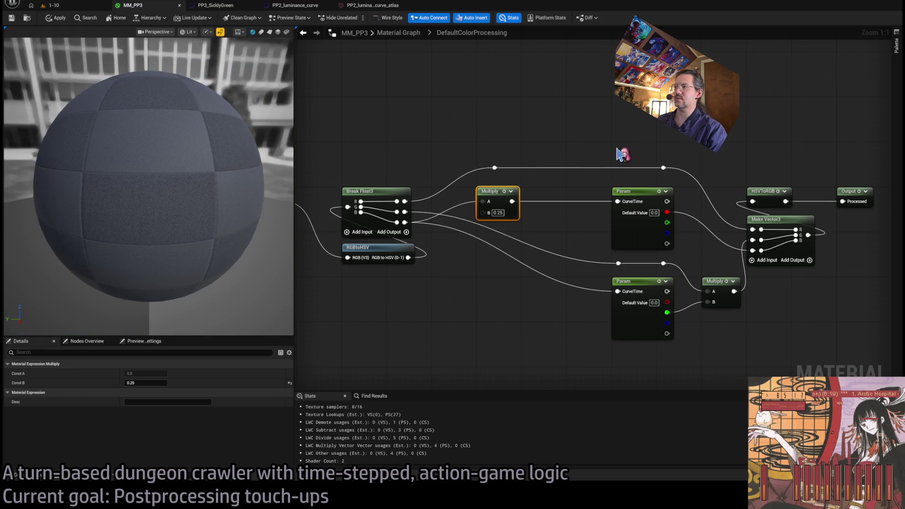
Move the upper curve parameter node left, next to the new Multiply node
left_click_drag(621, 156, 497, 171)
left_click_drag(417, 153, 504, 231)
mouse_move(477, 194)
left_mouse_down()
mouse_move(432, 195)
mouse_move(528, 175)
left_mouse_up()
left_click(477, 189)
Add a Multiply node with B = 4 fed by the upper curve parameter's red output
left_click(499, 189)
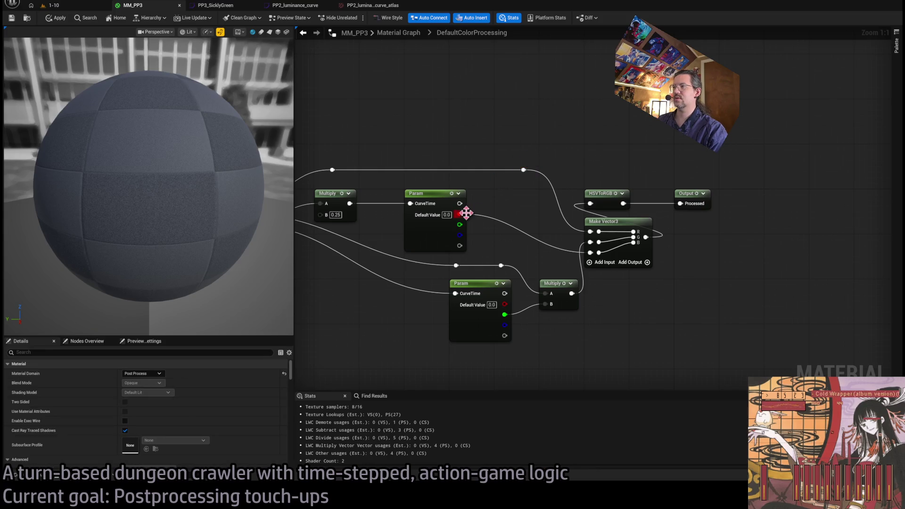
left_click_drag(478, 206, 494, 199)
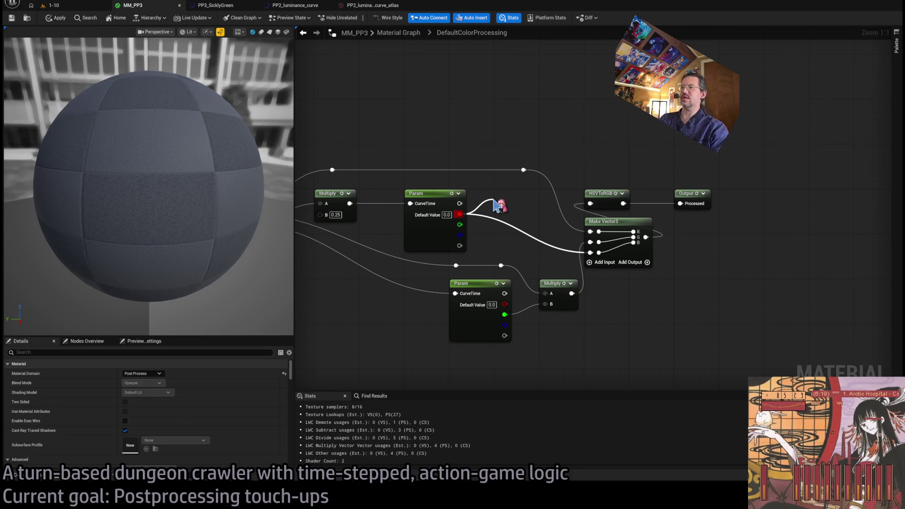
left_click_drag(494, 203, 517, 206)
left_click(519, 223)
type("4")
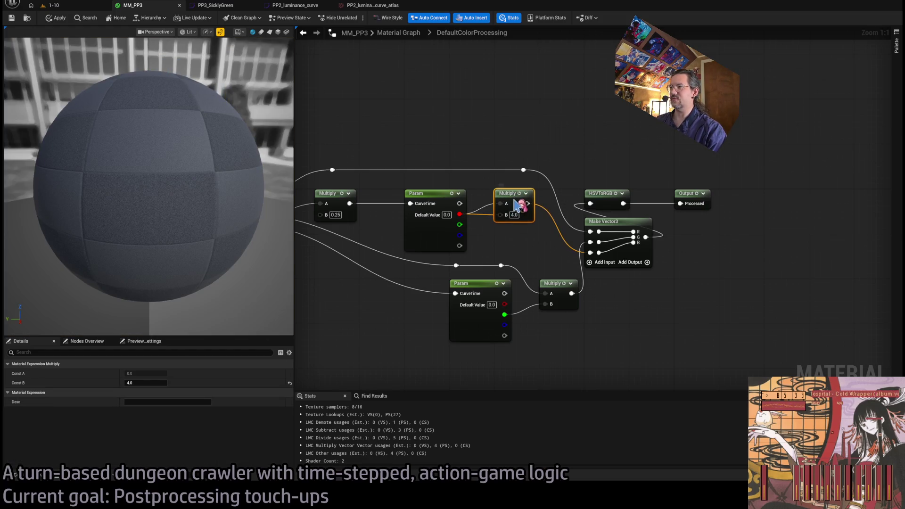
Tidy the graph by moving the lower curve parameter, its Multiply node and reroutes left
left_click_drag(461, 133, 547, 125)
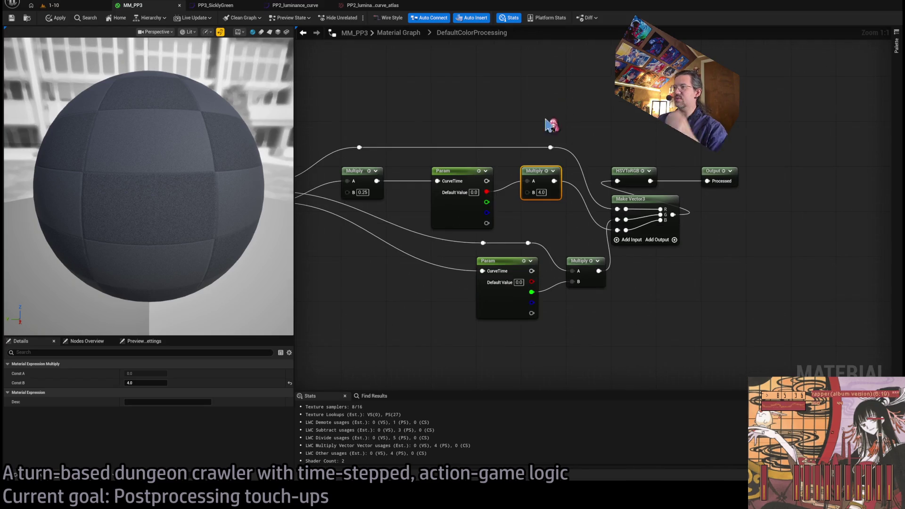
left_click(490, 252)
mouse_move(592, 337)
left_mouse_down()
mouse_move(473, 260)
mouse_move(462, 239)
mouse_move(481, 258)
mouse_move(449, 258)
mouse_move(550, 254)
mouse_move(542, 268)
left_mouse_up()
left_click(493, 258)
left_click(587, 267, "ctrl")
left_click(547, 238)
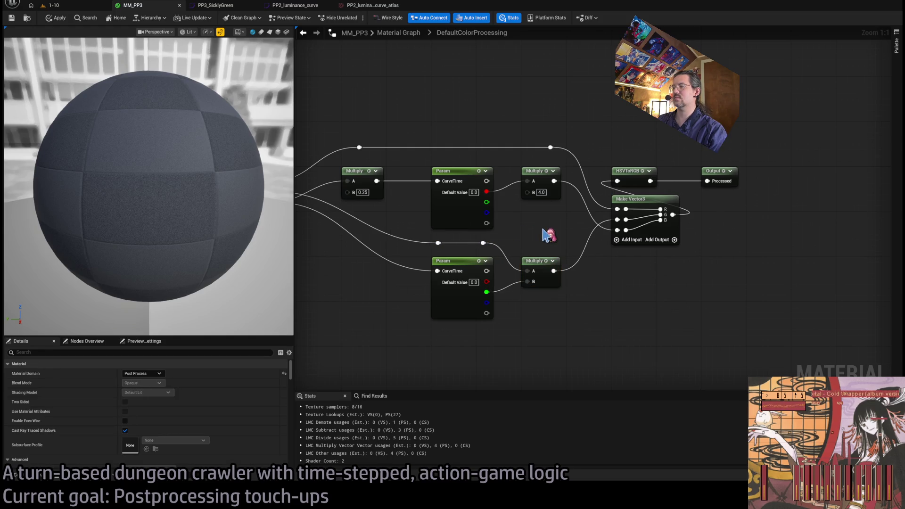
left_click_drag(542, 225, 567, 231)
mouse_move(410, 239)
left_mouse_down()
mouse_move(457, 224)
mouse_move(485, 226)
left_mouse_up()
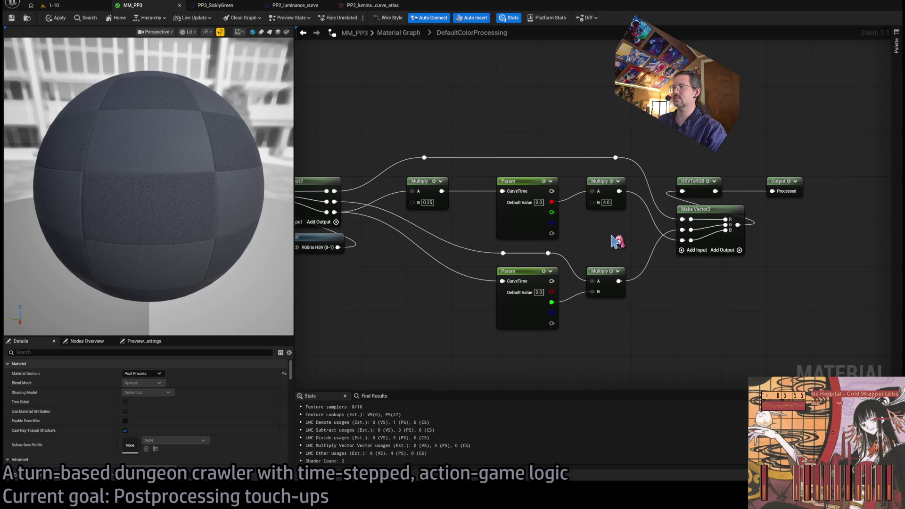
left_click(217, 6)
Open PP2_luminance_curve and add a red curve key, moving it to time 0.25
left_click(305, 5)
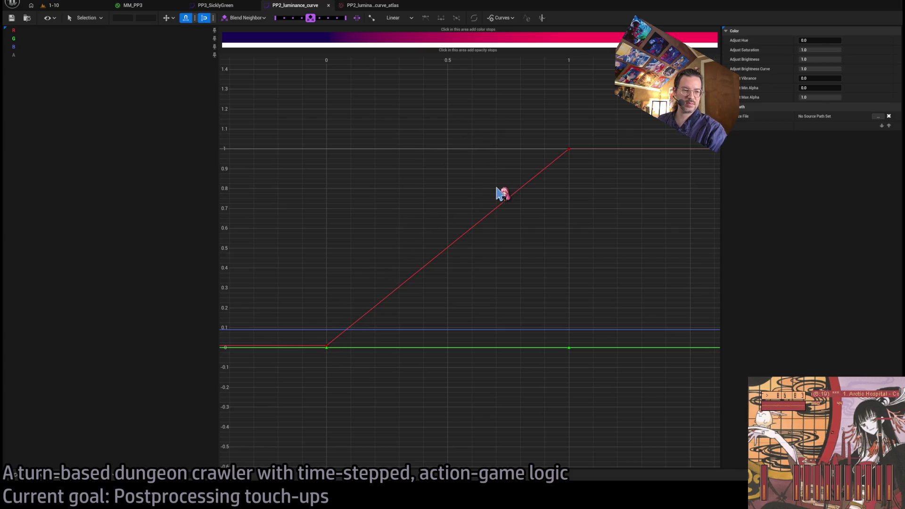
left_click_drag(542, 132, 595, 163)
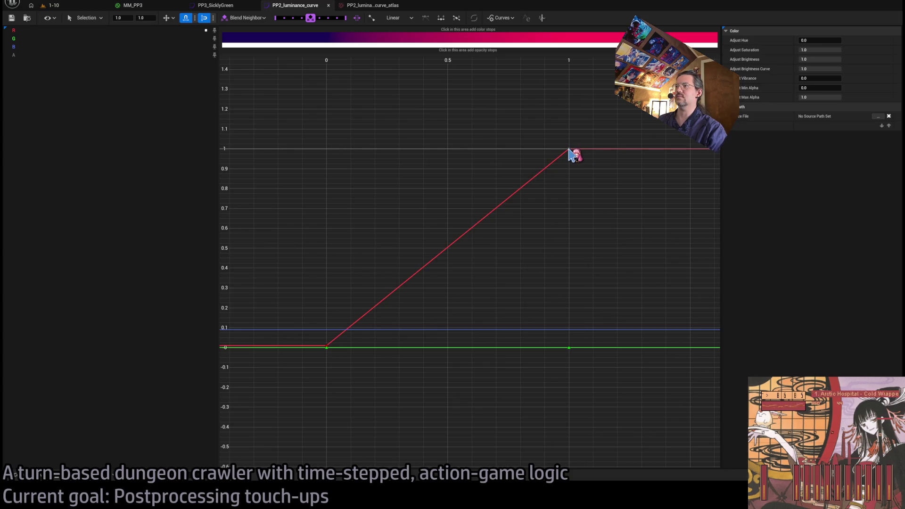
left_click(571, 153)
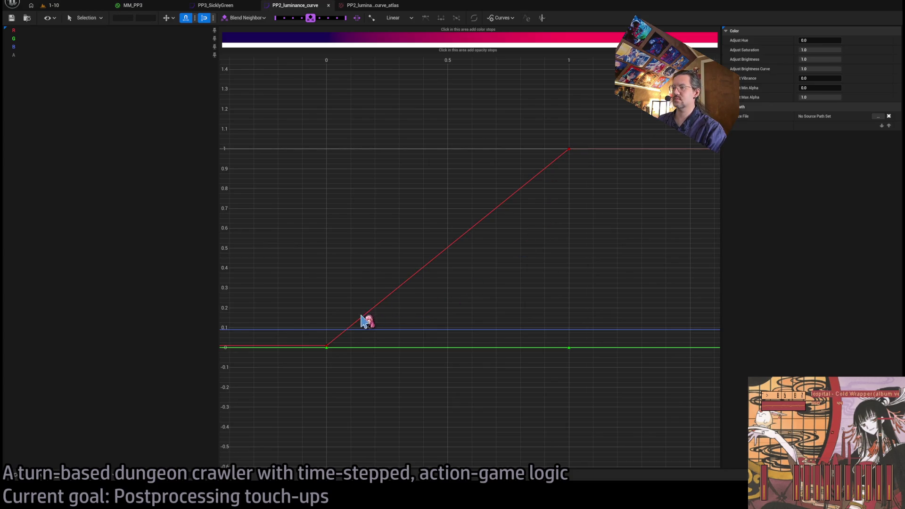
middle_click(402, 299)
mouse_move(402, 299)
left_mouse_down()
mouse_move(401, 316)
mouse_move(400, 301)
left_mouse_up()
left_click(122, 17)
type("25")
key("Return")
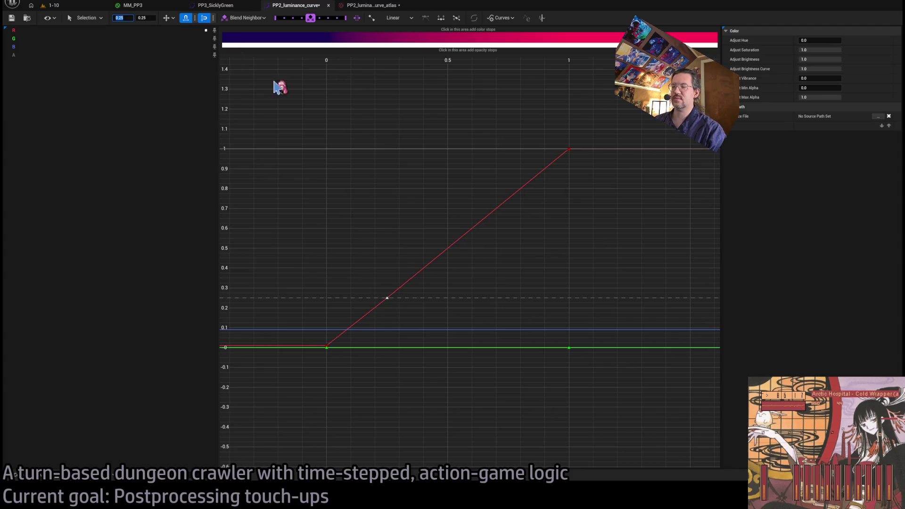
Check the new red key at 0.25, 0.25, then select the blue channel's curve
scroll(378, 318, "up", 3)
scroll(420, 288, "up", 2)
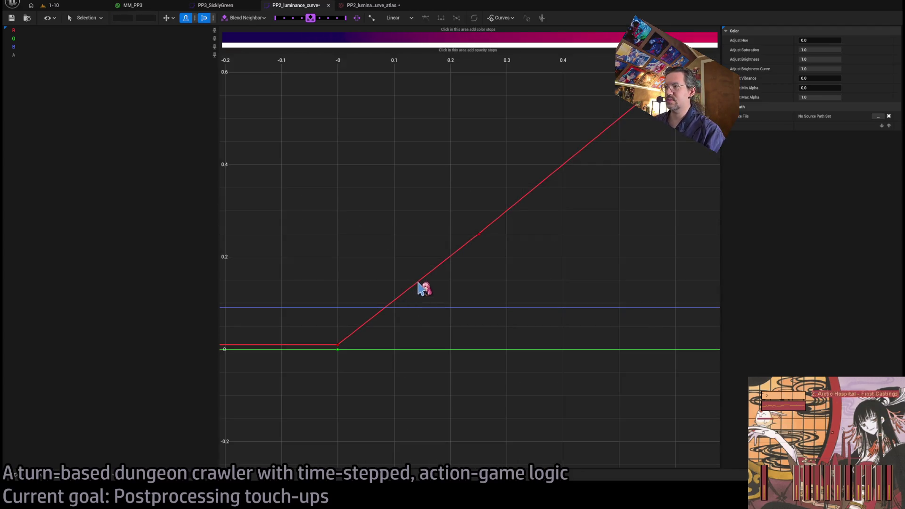
left_click(479, 234)
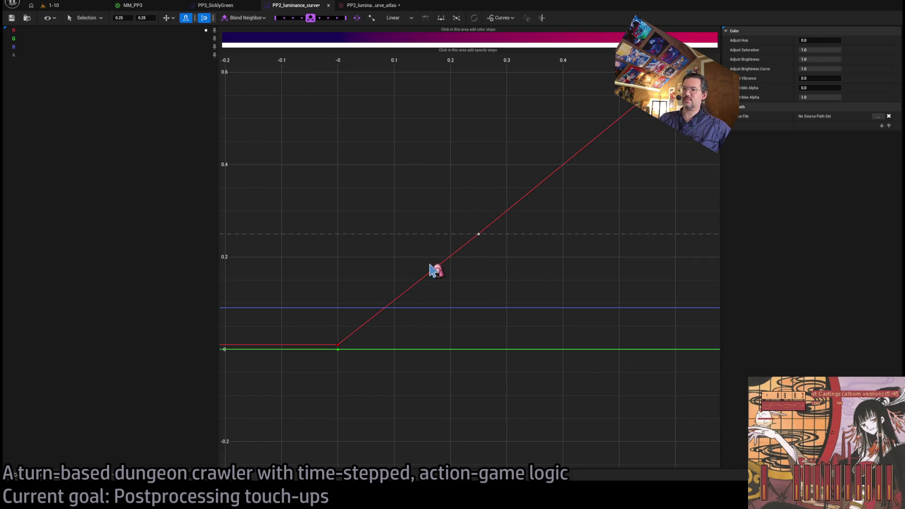
left_click(425, 290)
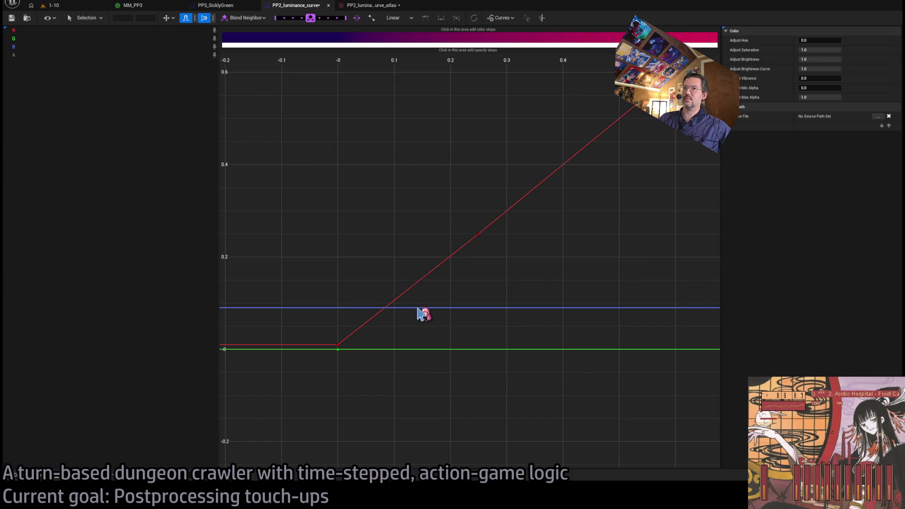
left_click(28, 46)
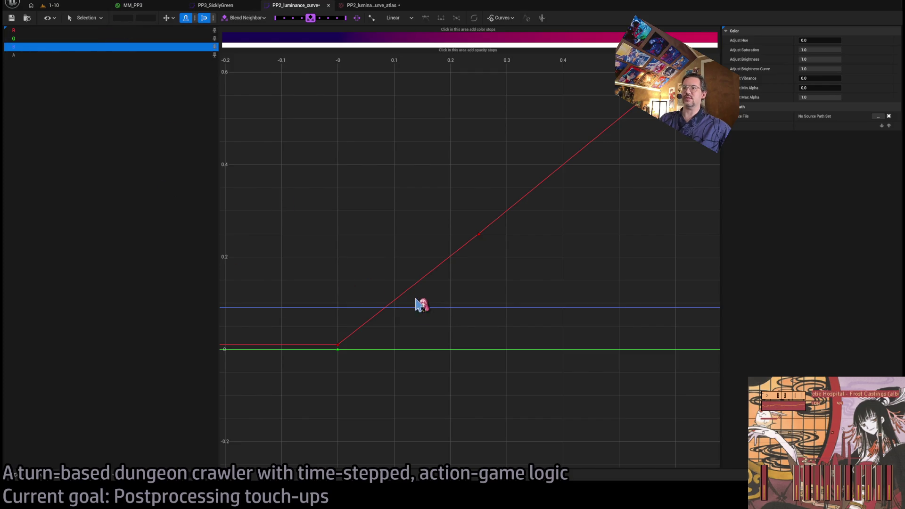
scroll(434, 293, "down", 10)
scroll(435, 286, "up", 10)
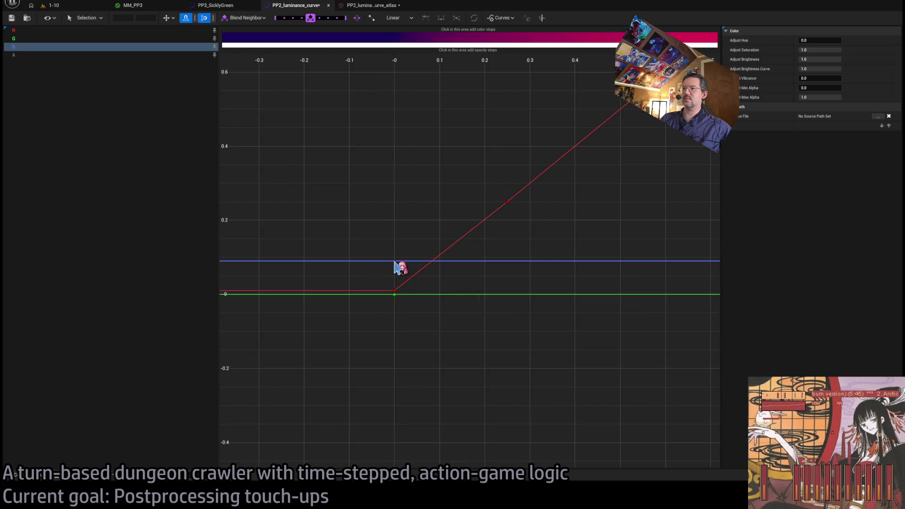
Add a key to the blue curve at 0 and set its value to 0
middle_click(404, 260)
left_click_drag(397, 267, 397, 267)
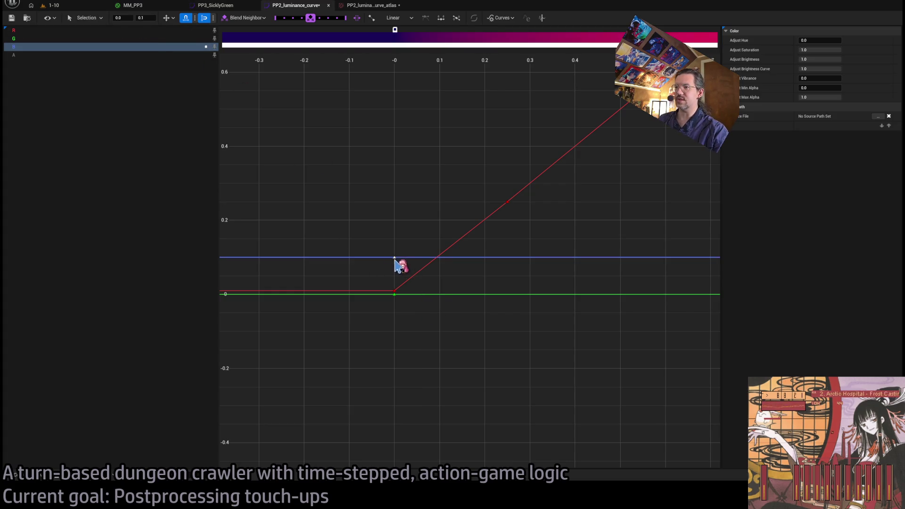
left_click(144, 17)
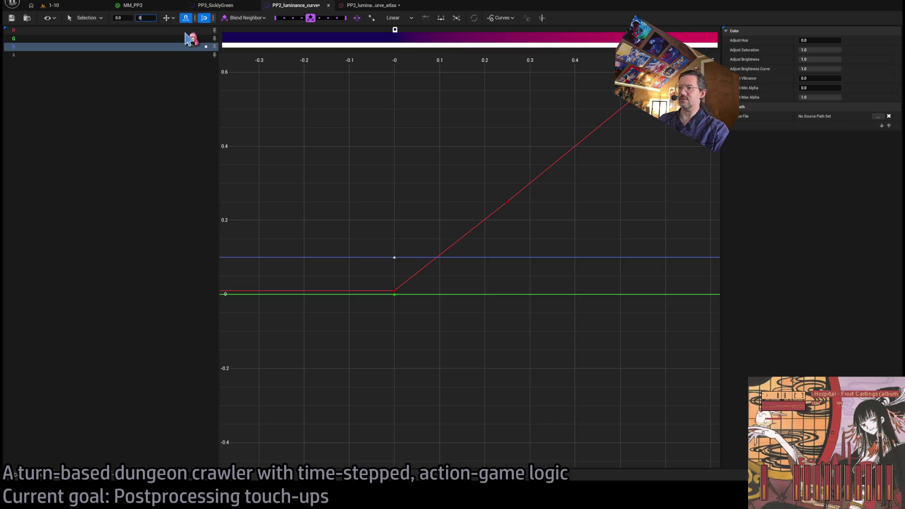
key("Return")
left_click_drag(430, 176, 366, 197)
left_click_drag(484, 149, 432, 172)
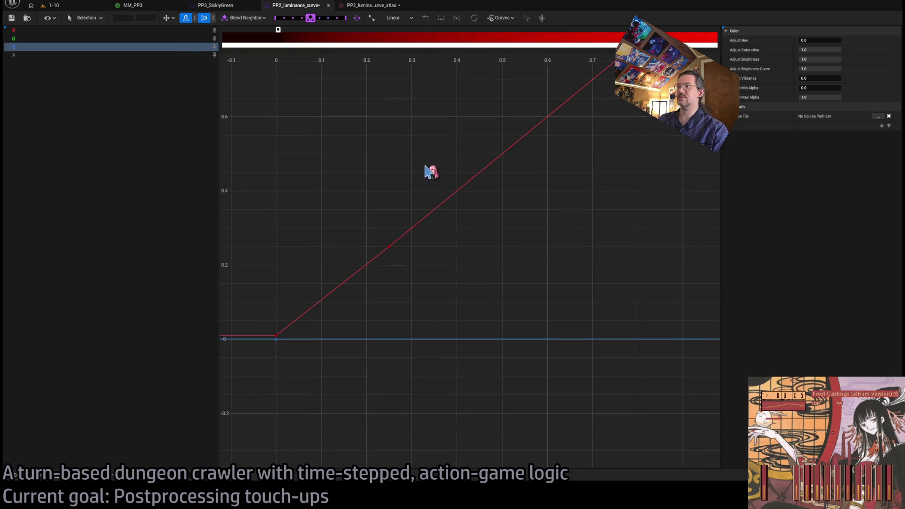
left_click(155, 70)
Frame all curves in the 0–1 range and inspect the red key at 0.25, 0.25
left_click(215, 46)
mouse_move(380, 260)
left_mouse_down()
mouse_move(459, 208)
mouse_move(430, 252)
left_mouse_up()
left_click(442, 283)
scroll(463, 315, "down", 3)
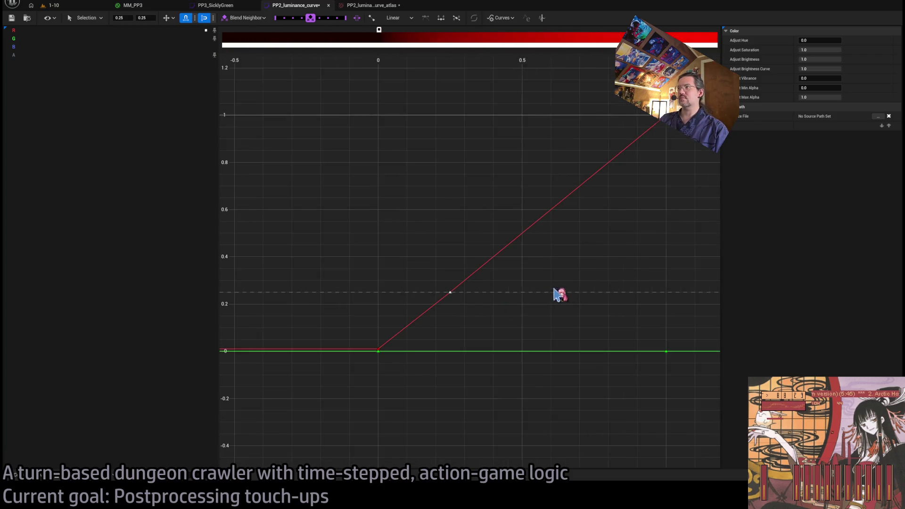
left_click_drag(569, 294, 499, 298)
left_click(516, 286)
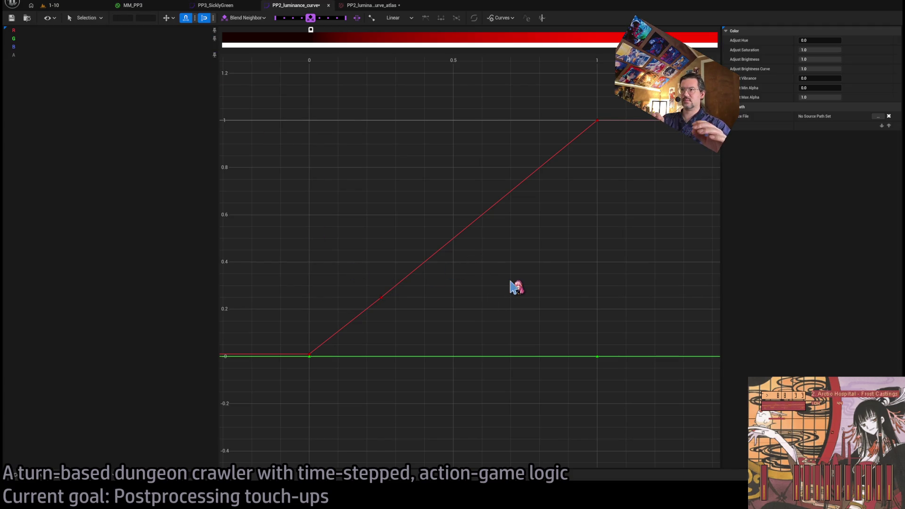
Set the red curve's first key value from 0.01 to 0 and add a red key at 0.1, 0.1
left_click_drag(516, 287, 552, 269)
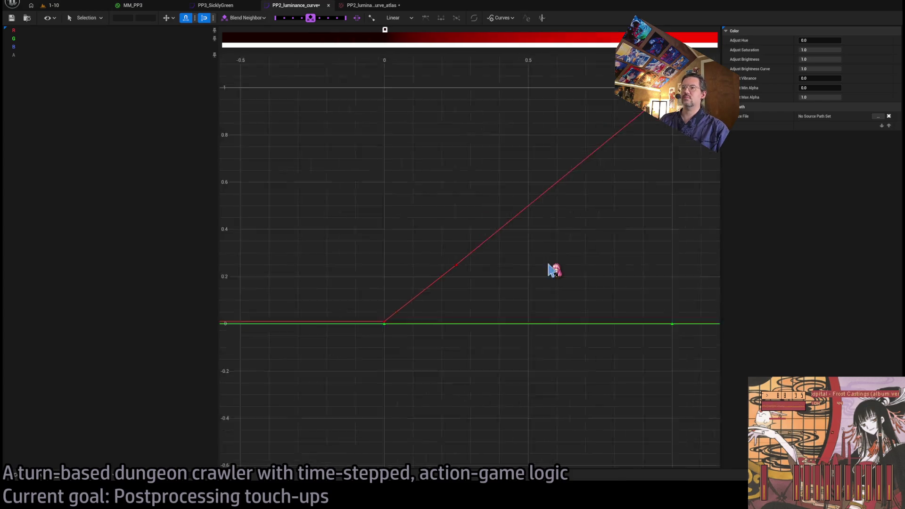
scroll(432, 305, "up", 5)
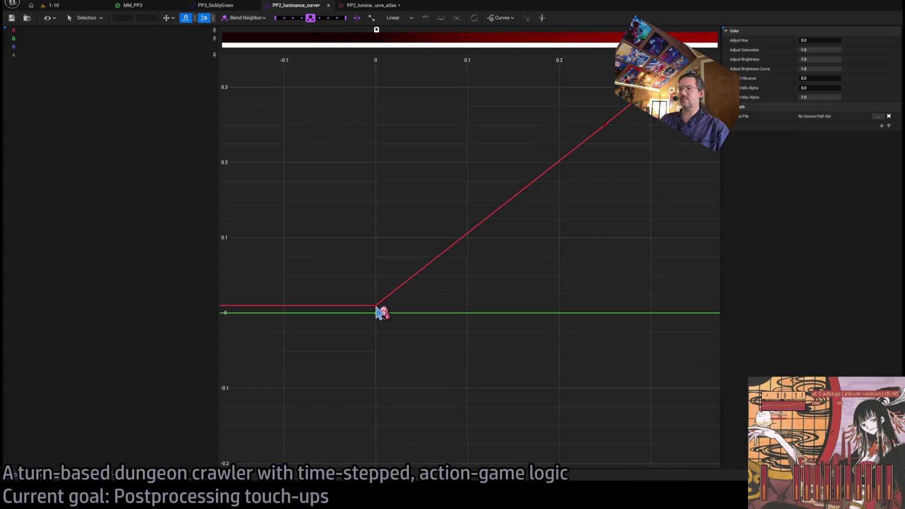
left_click(144, 18)
type("0")
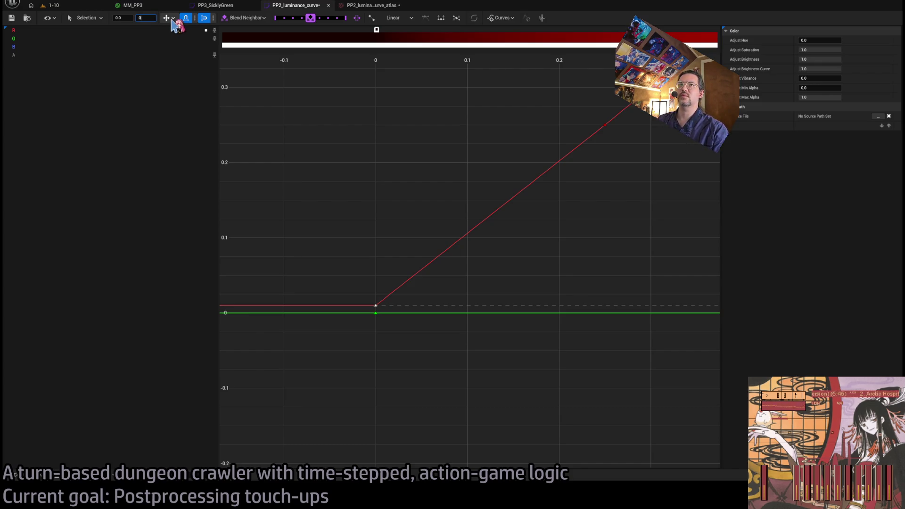
key("Return")
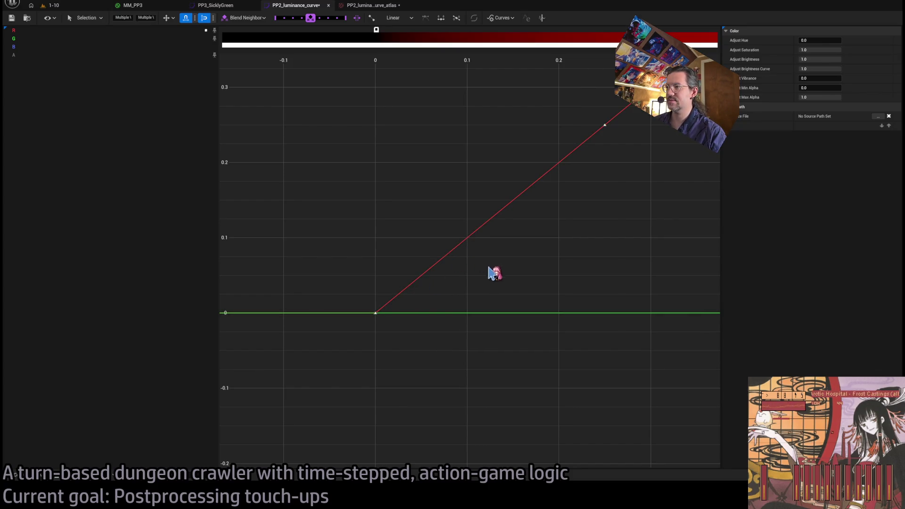
middle_click(467, 239)
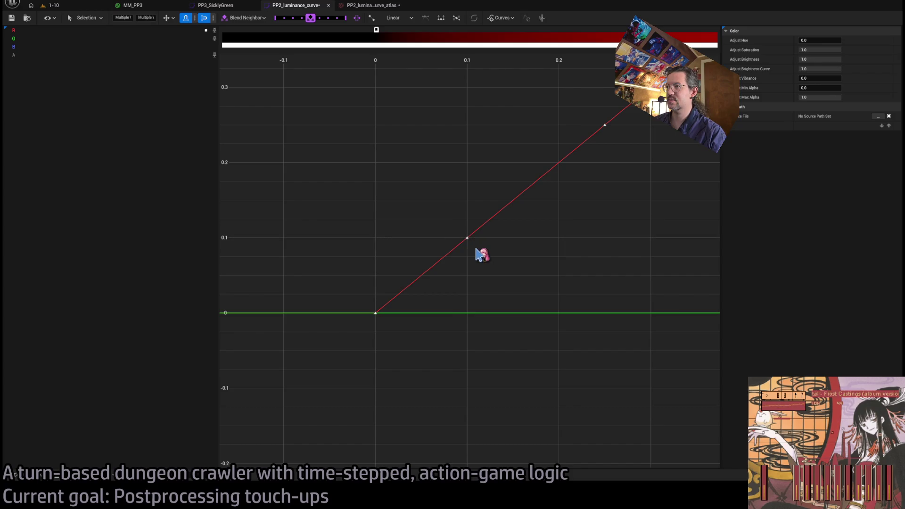